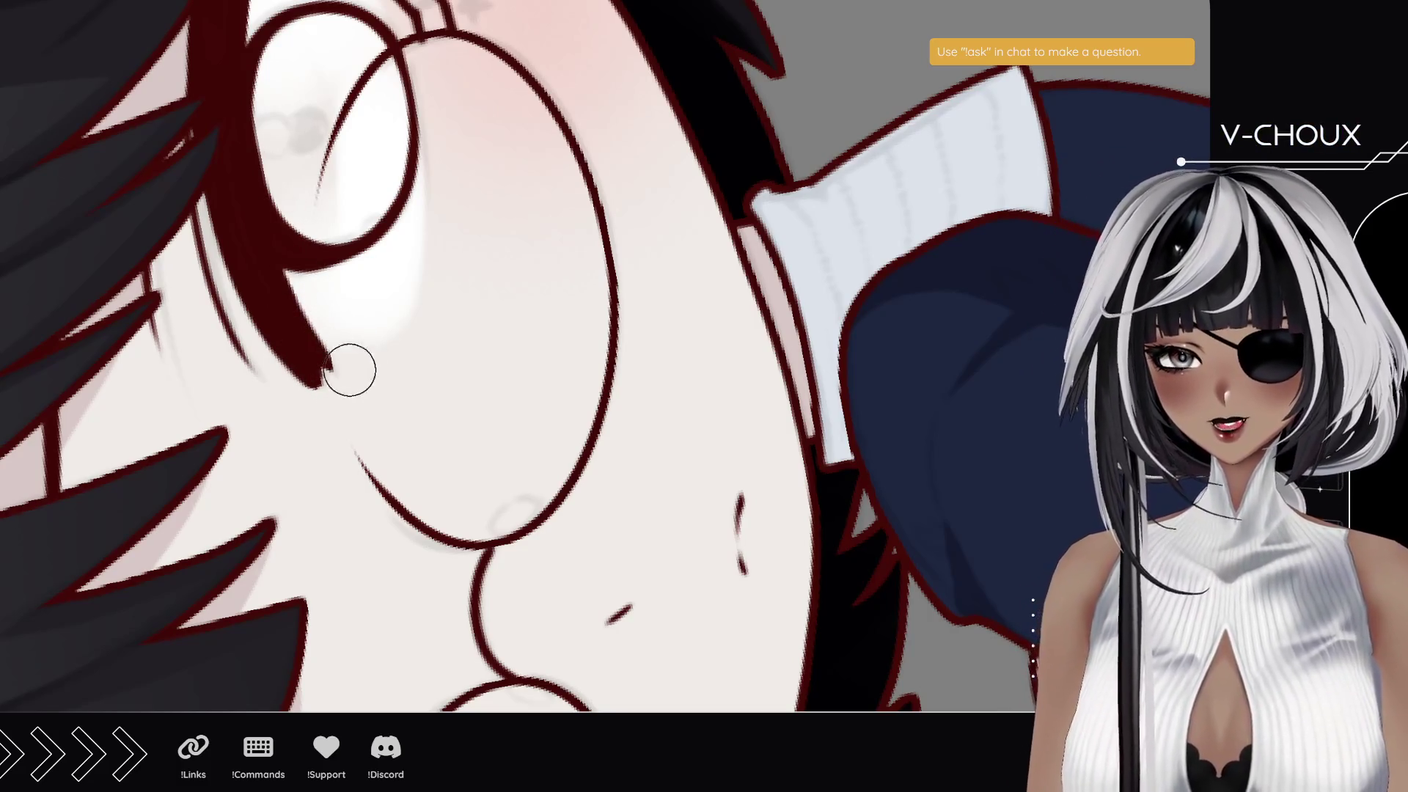
- Zoom out from the face close-up and reframe the view to show the whole girl
{"action": "scroll", "coordinate": [513, 352], "scroll_direction": "down", "scroll_amount": 5}
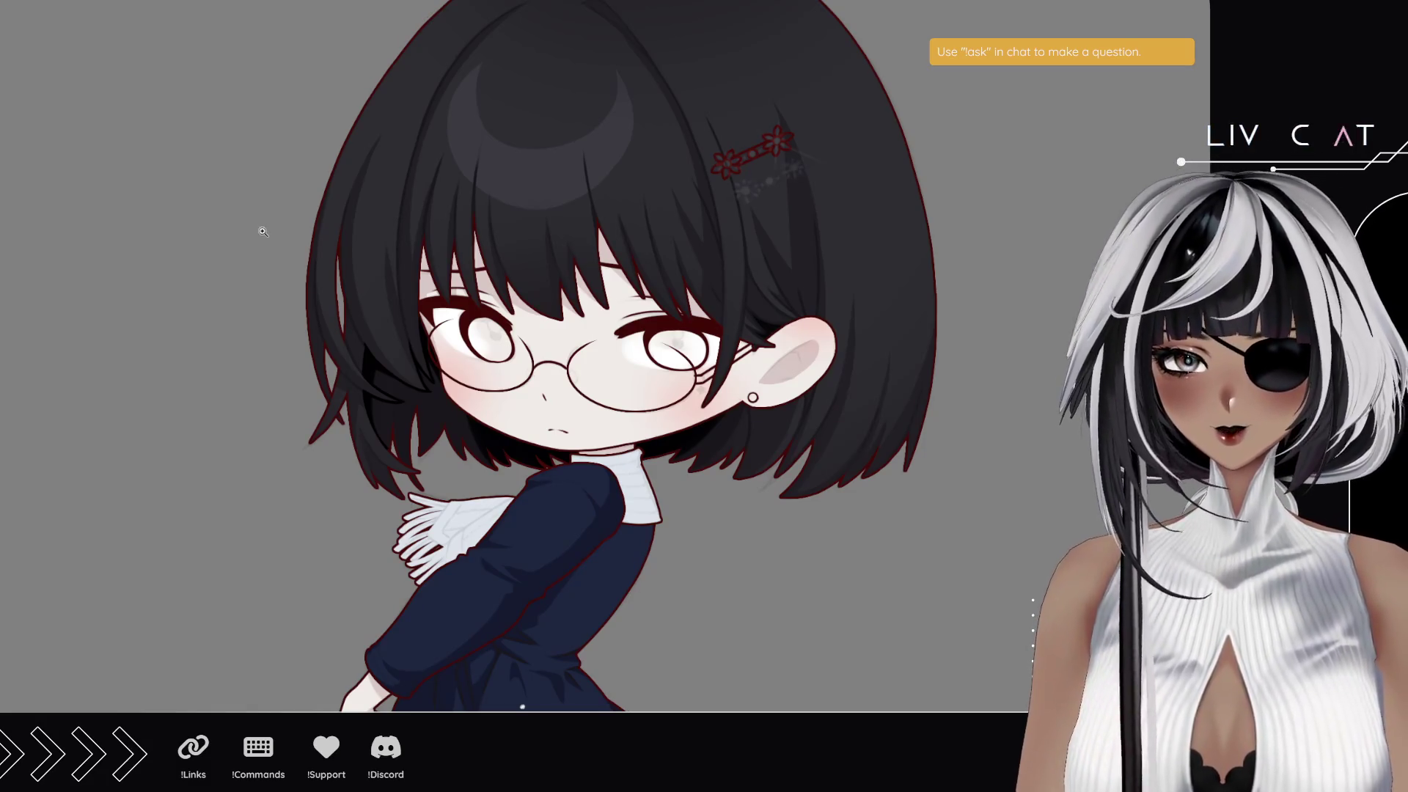
{"action": "mouse_move", "coordinate": [572, 439]}
{"action": "left_mouse_down"}
{"action": "mouse_move", "coordinate": [568, 363]}
{"action": "mouse_move", "coordinate": [557, 369]}
{"action": "left_mouse_up"}
- Zoom back in close on the girl's face, round glasses and ear stud
{"action": "scroll", "coordinate": [557, 369], "scroll_direction": "up", "scroll_amount": 3}
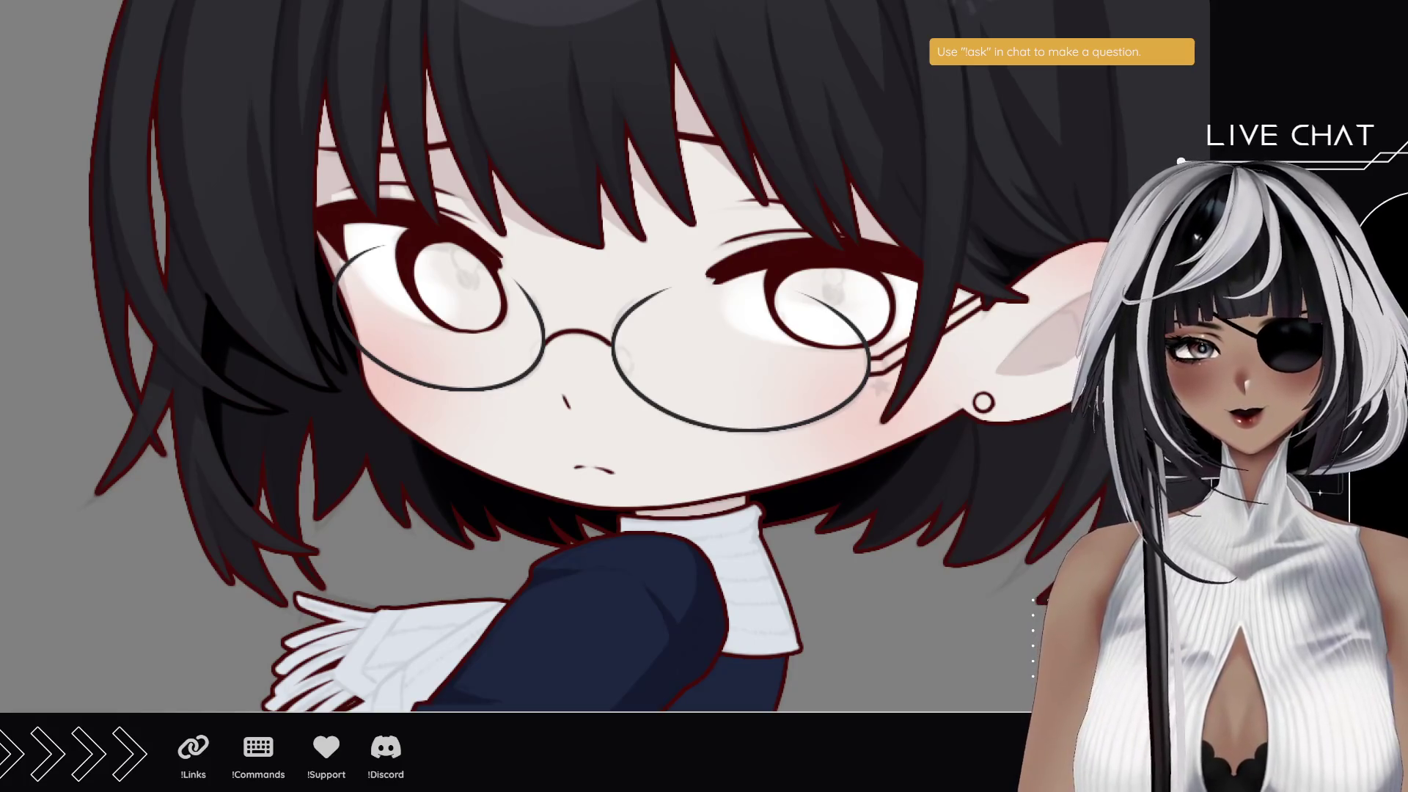
- Draw a short nose stroke under the glasses while the glasses lineart is temporarily faded
{"action": "key", "text": "ctrl+z"}
{"action": "left_click_drag", "start_coordinate": [563, 395], "coordinate": [569, 407]}
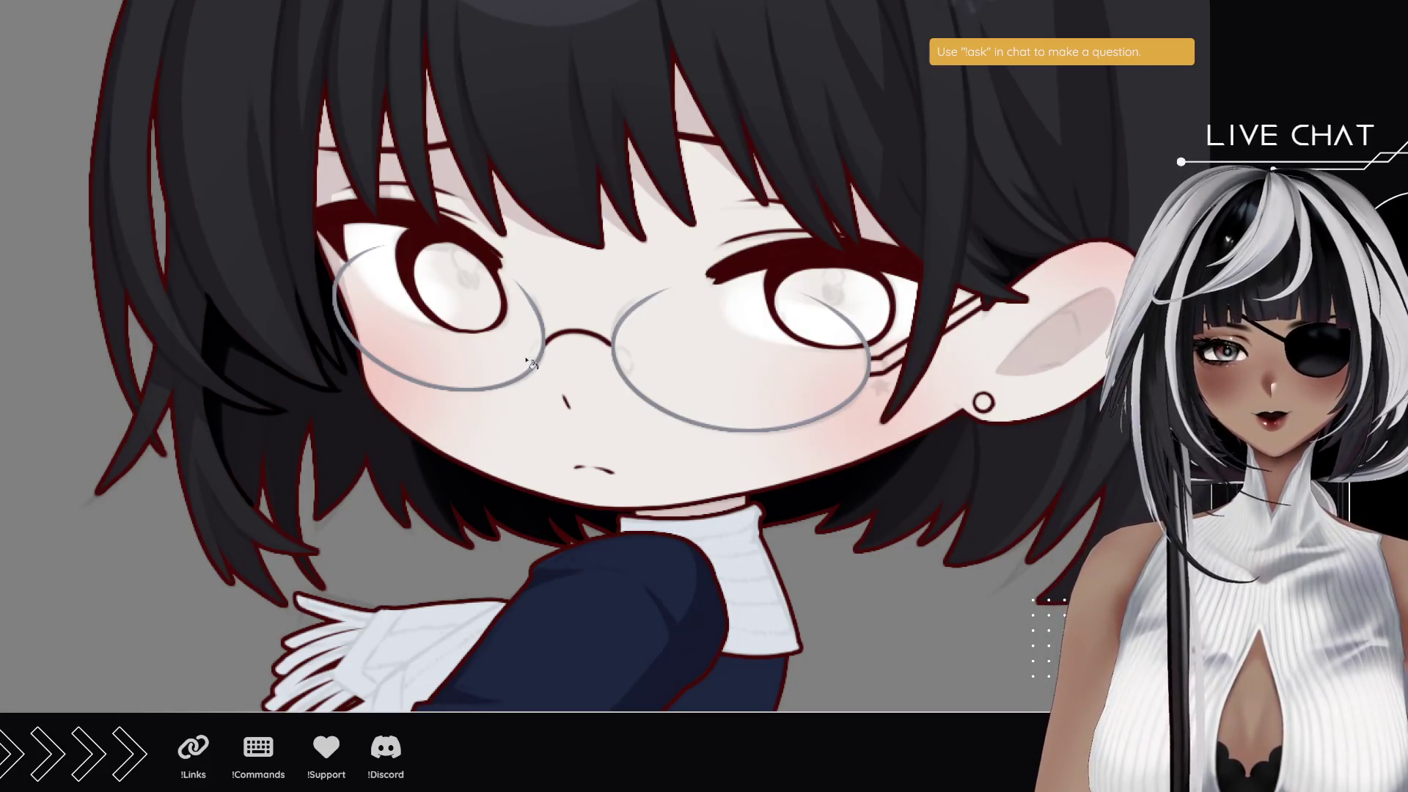
{"action": "key", "text": "ctrl+y"}
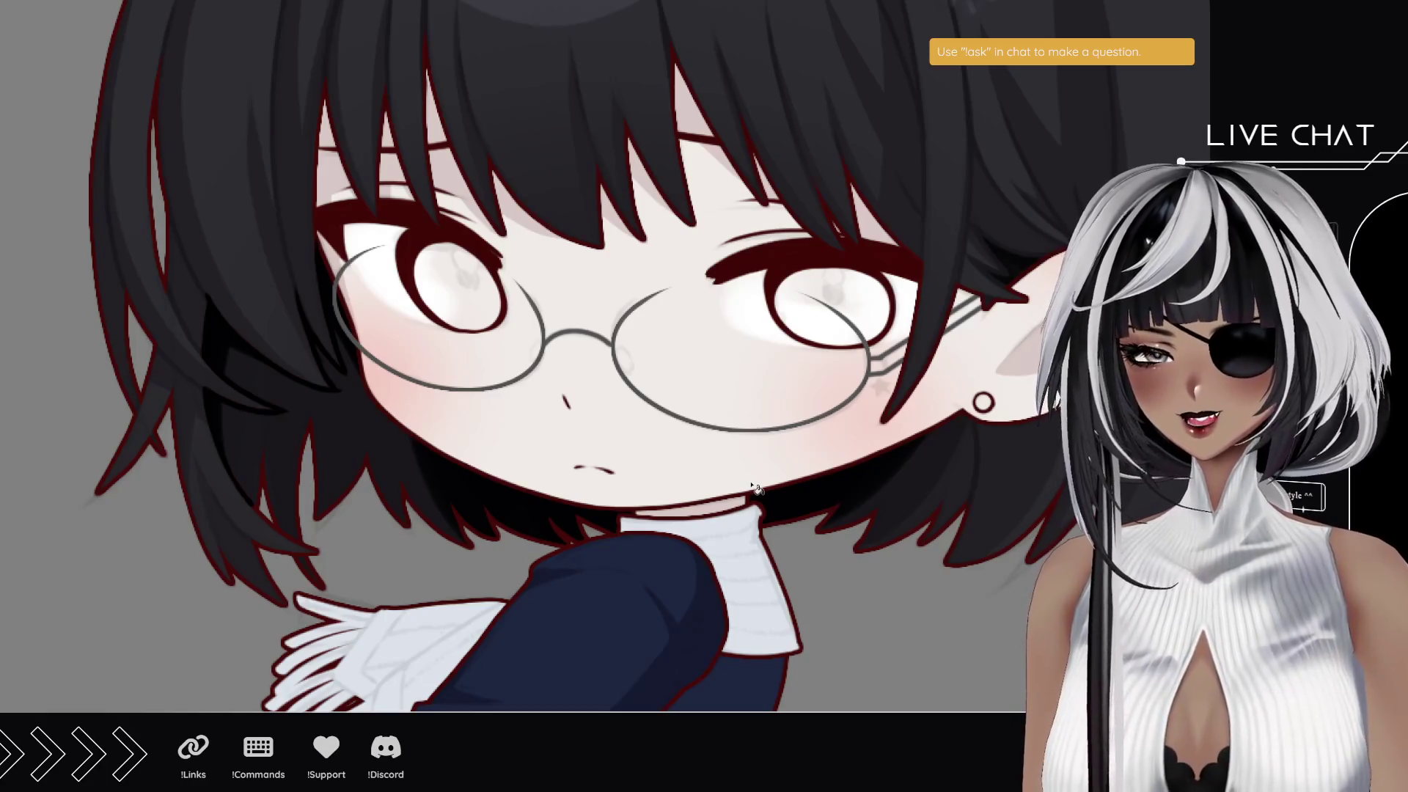
{"action": "scroll", "coordinate": [755, 485], "scroll_direction": "down", "scroll_amount": 1}
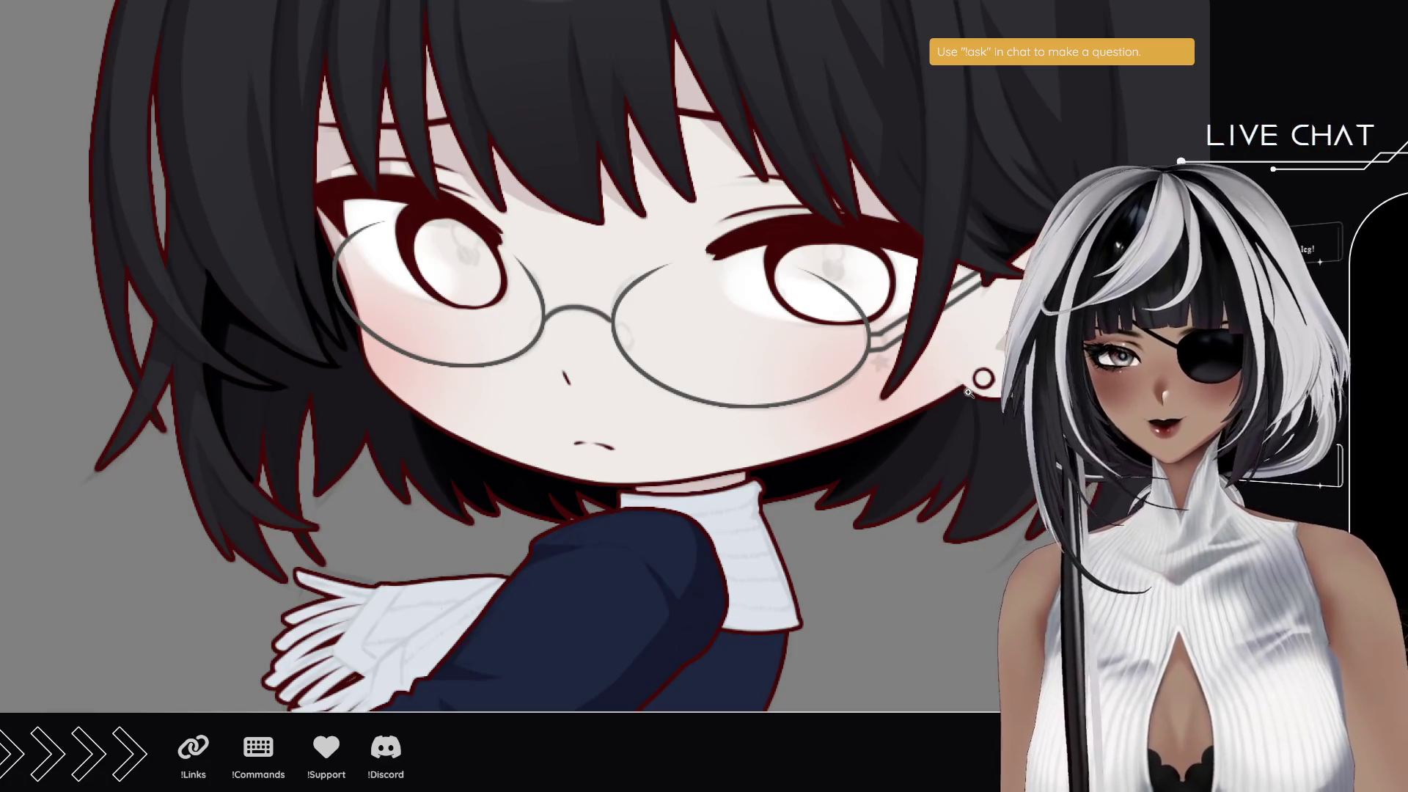
- Zoom and tilt onto the ear, then darken and thicken the glasses arm running toward it
{"action": "left_click", "coordinate": [714, 368]}
{"action": "left_click", "coordinate": [744, 282]}
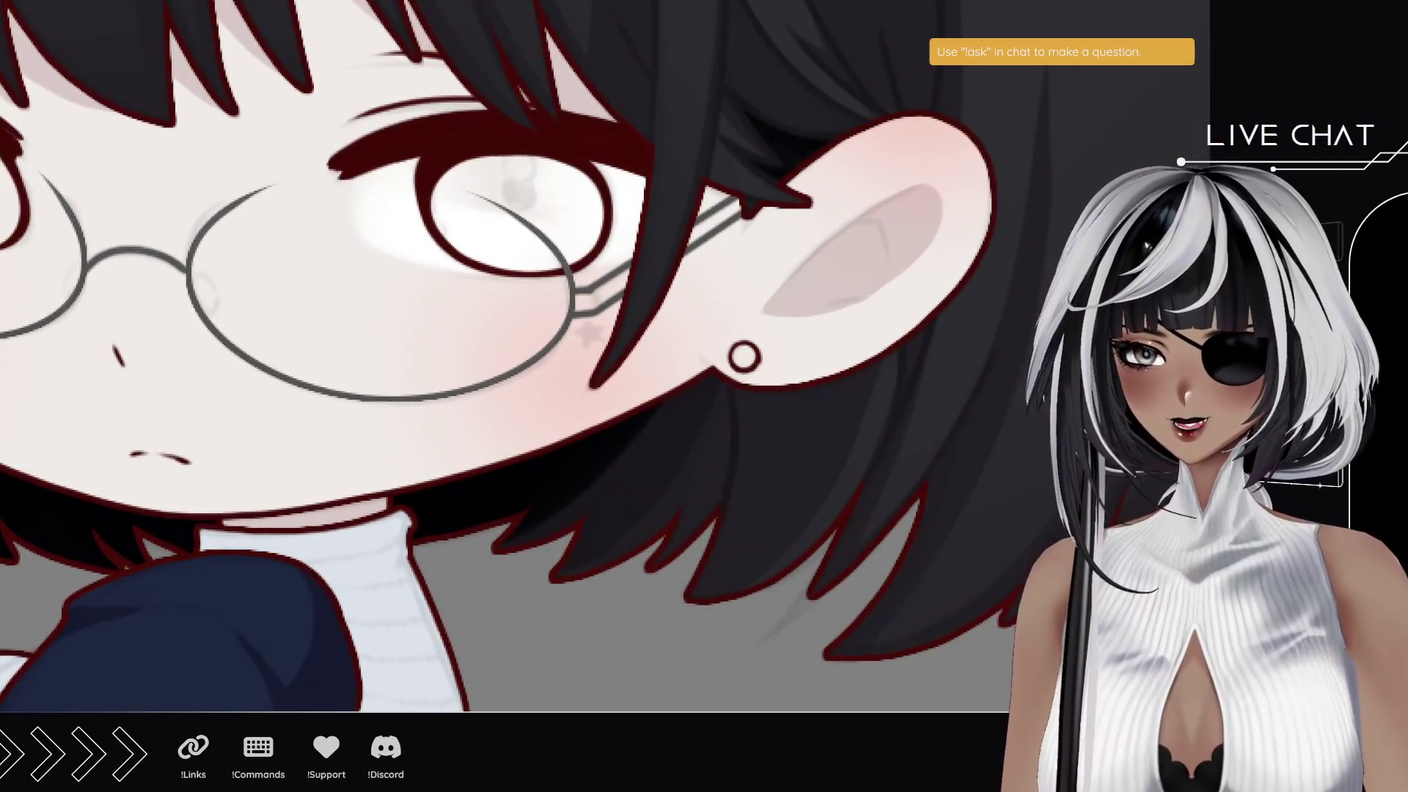
{"action": "left_click", "coordinate": [530, 277]}
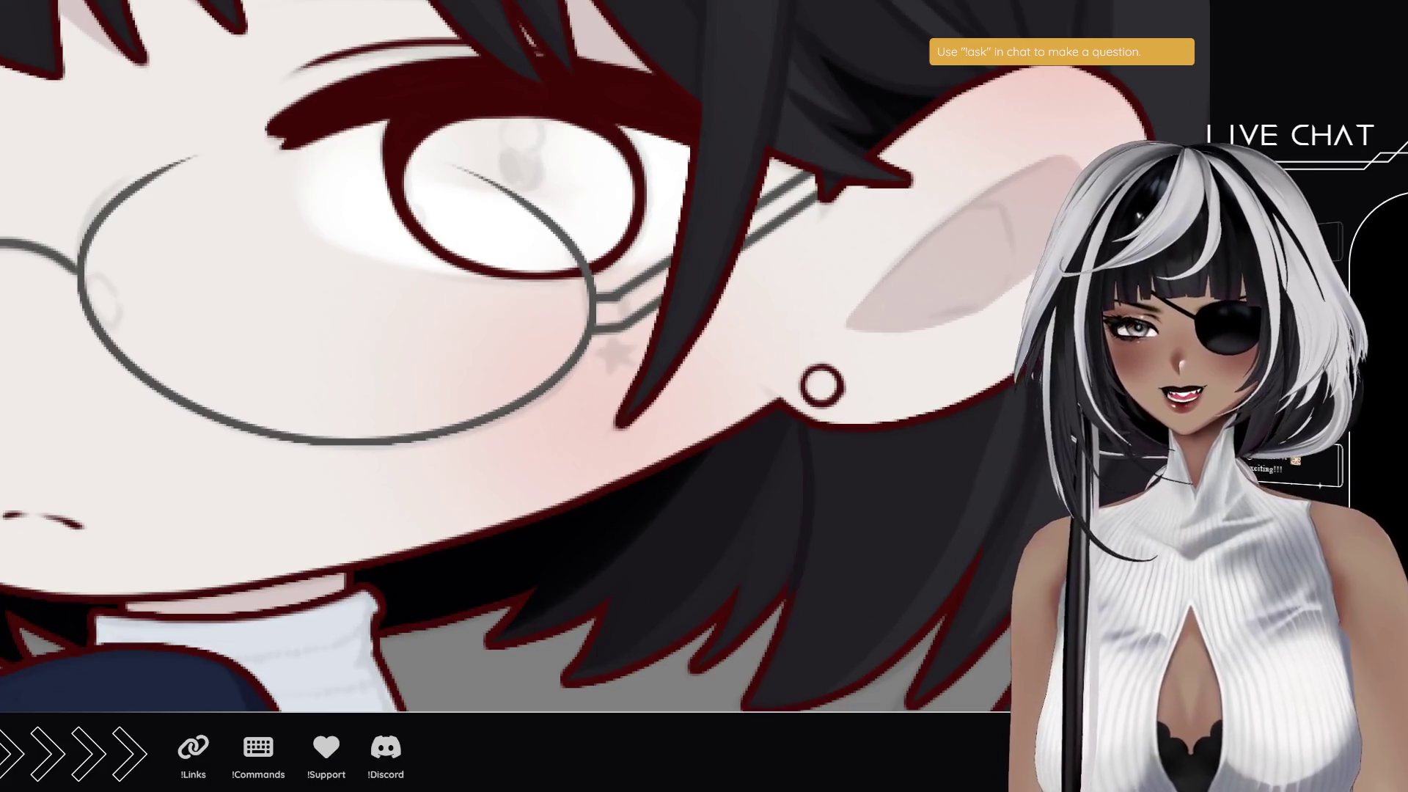
{"action": "left_click_drag", "start_coordinate": [350, 242], "coordinate": [313, 395]}
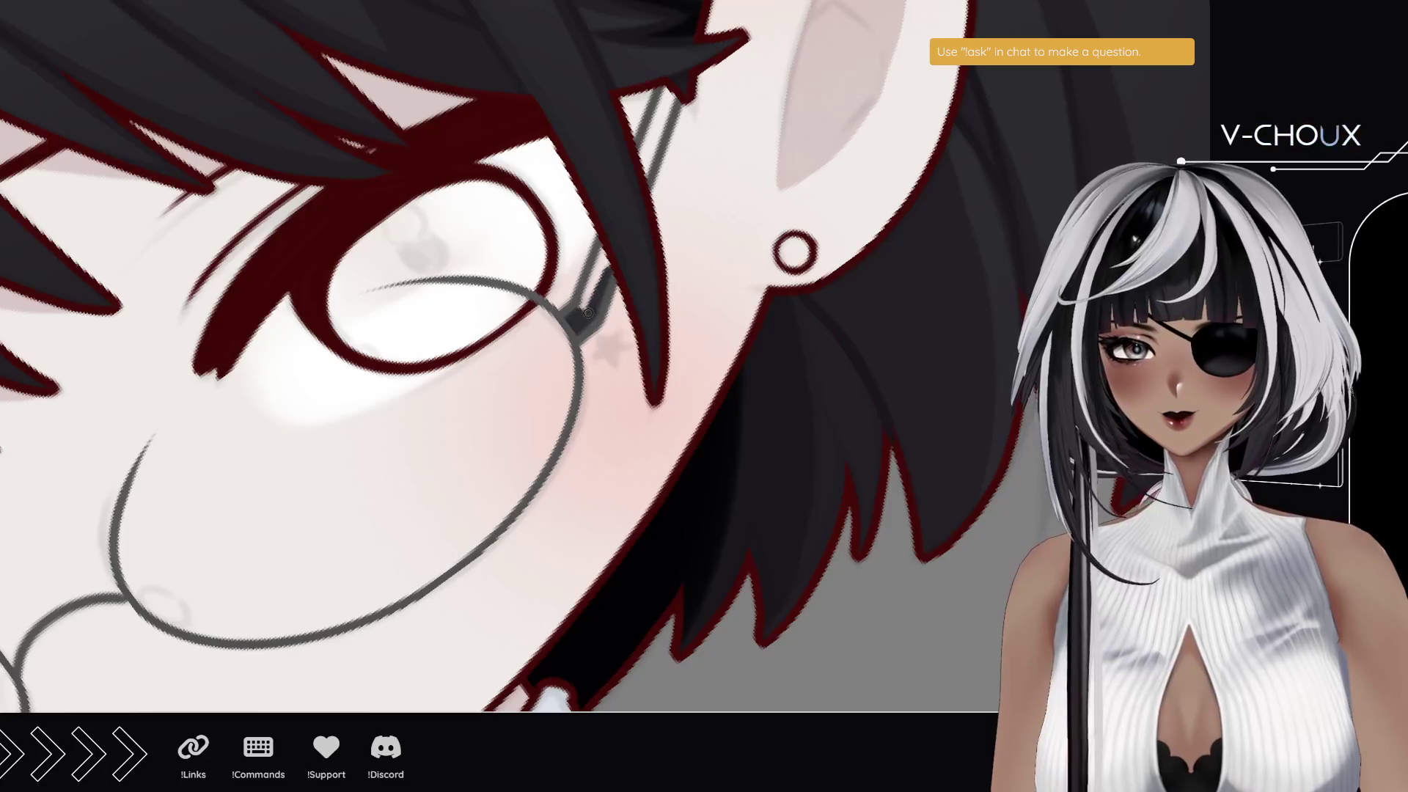
{"action": "left_click_drag", "start_coordinate": [579, 311], "coordinate": [584, 296]}
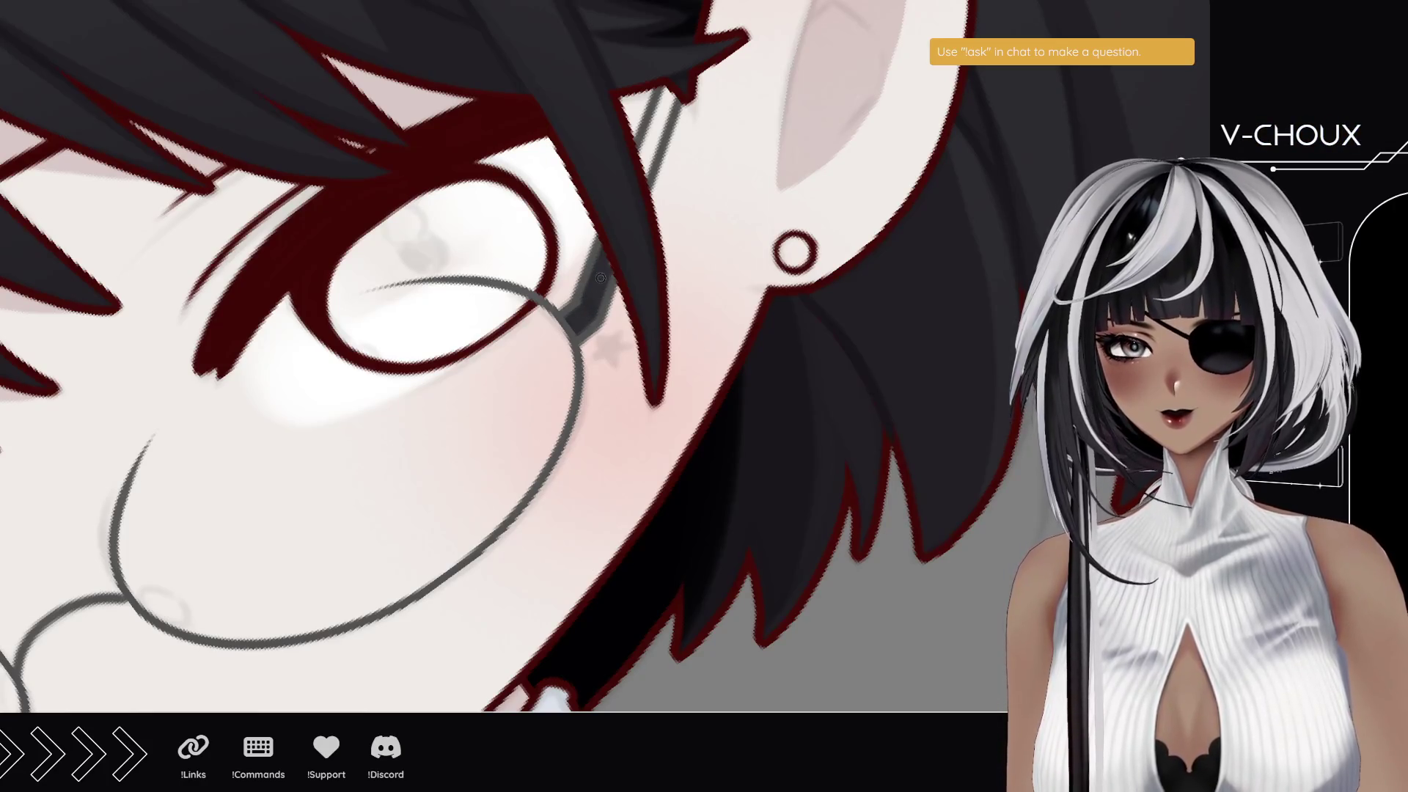
{"action": "mouse_move", "coordinate": [606, 206]}
{"action": "left_mouse_down"}
{"action": "mouse_move", "coordinate": [590, 299]}
{"action": "mouse_move", "coordinate": [634, 261]}
{"action": "mouse_move", "coordinate": [650, 188]}
{"action": "mouse_move", "coordinate": [640, 209]}
{"action": "left_mouse_up"}
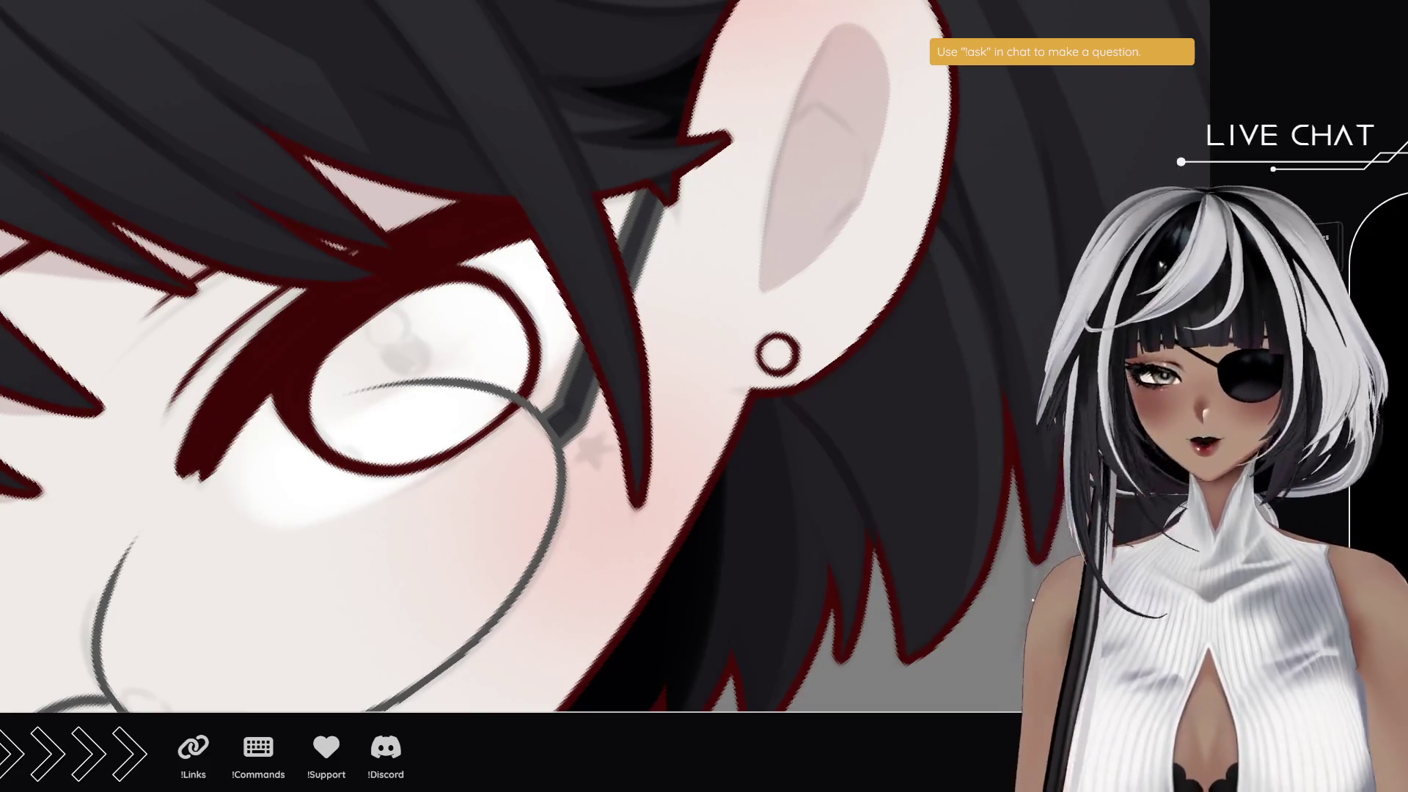
{"action": "key", "text": "ctrl+z"}
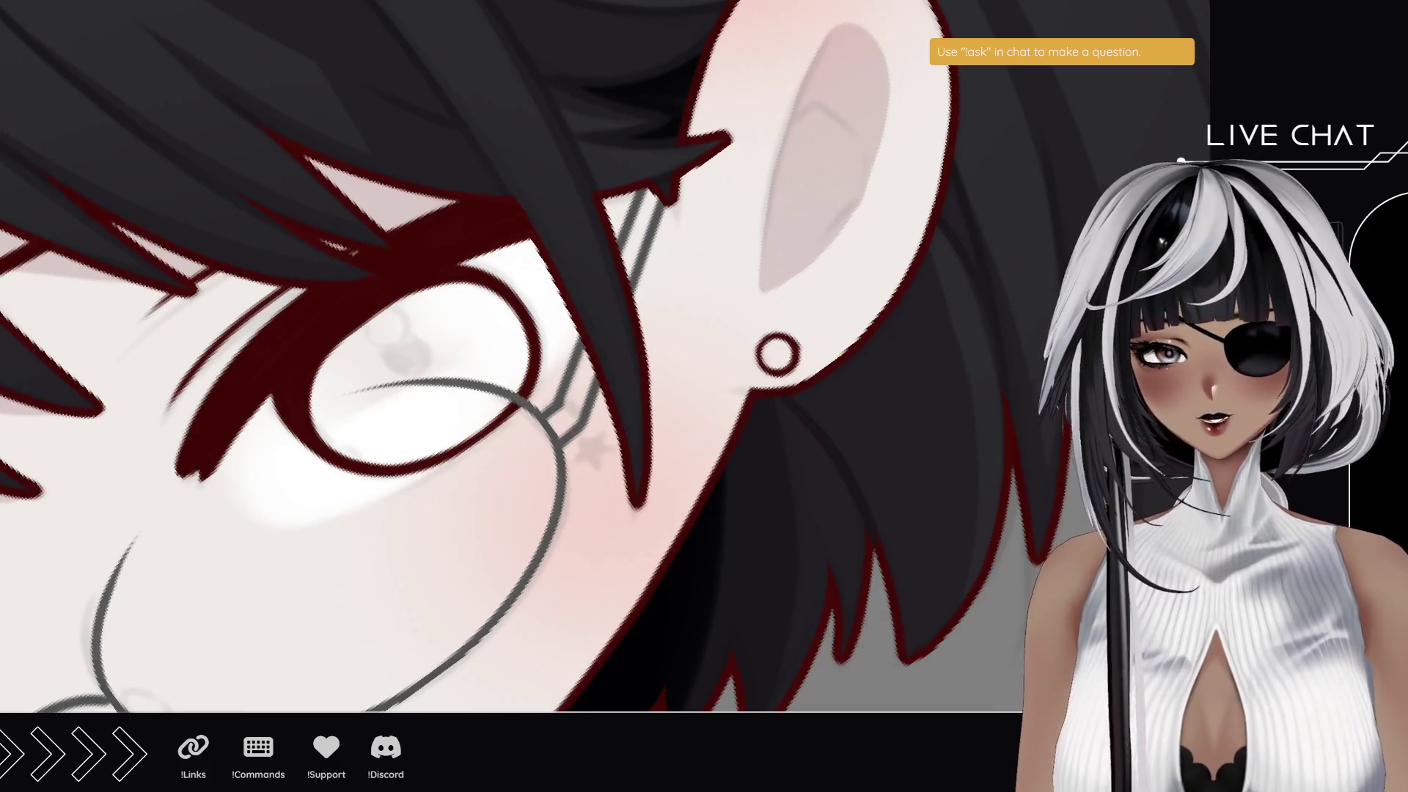
{"action": "key", "text": "ctrl+y"}
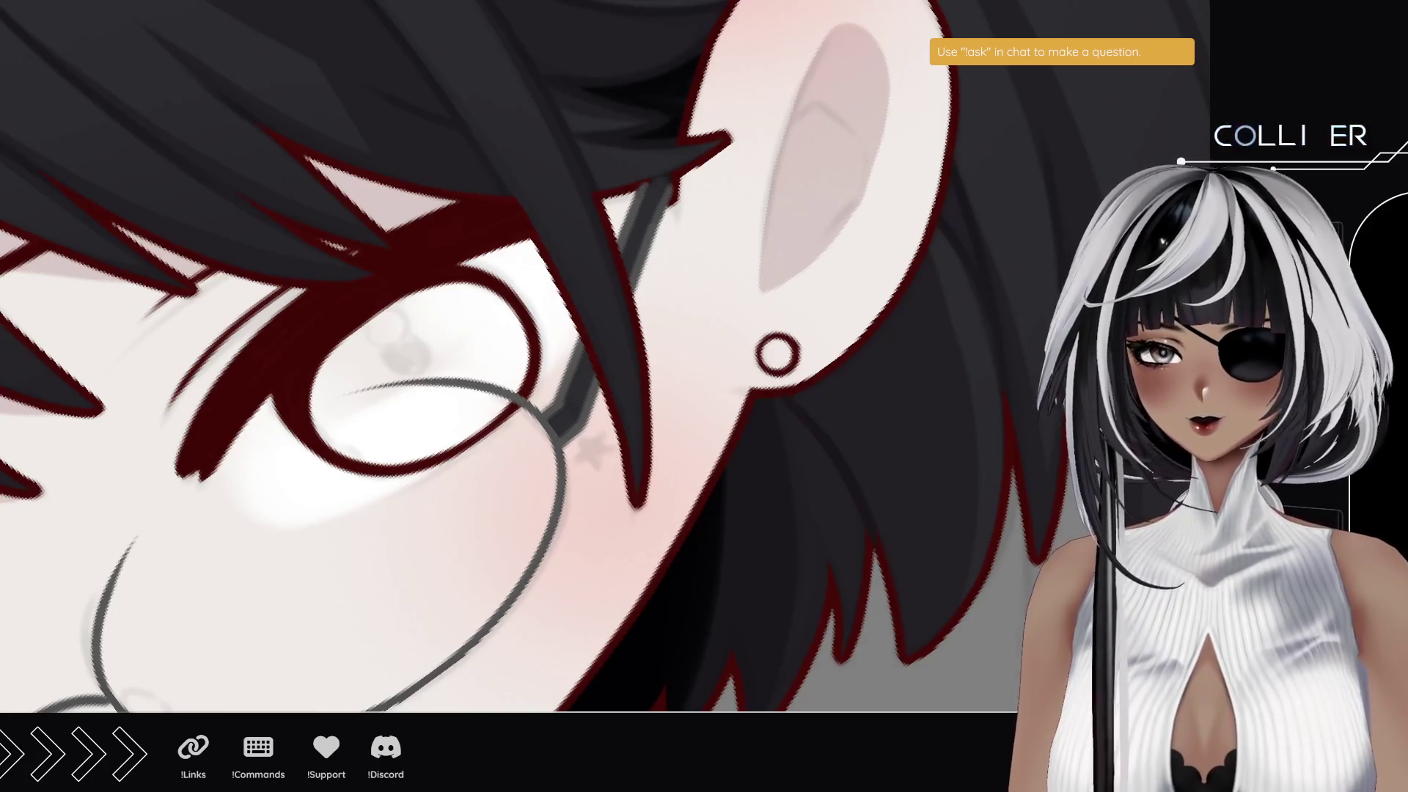
{"action": "left_click_drag", "start_coordinate": [651, 187], "coordinate": [443, 276]}
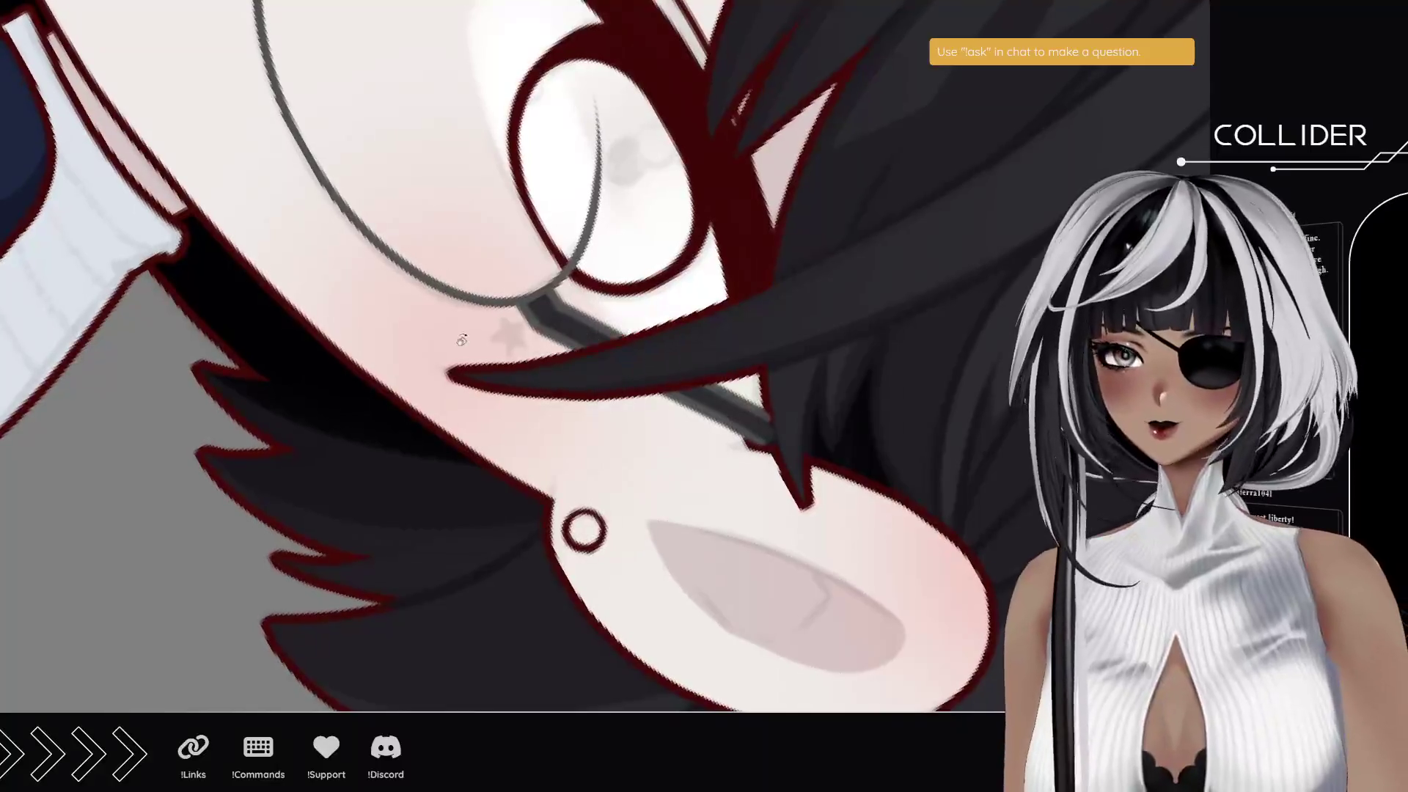
{"action": "scroll", "coordinate": [451, 312], "scroll_direction": "down", "scroll_amount": 3}
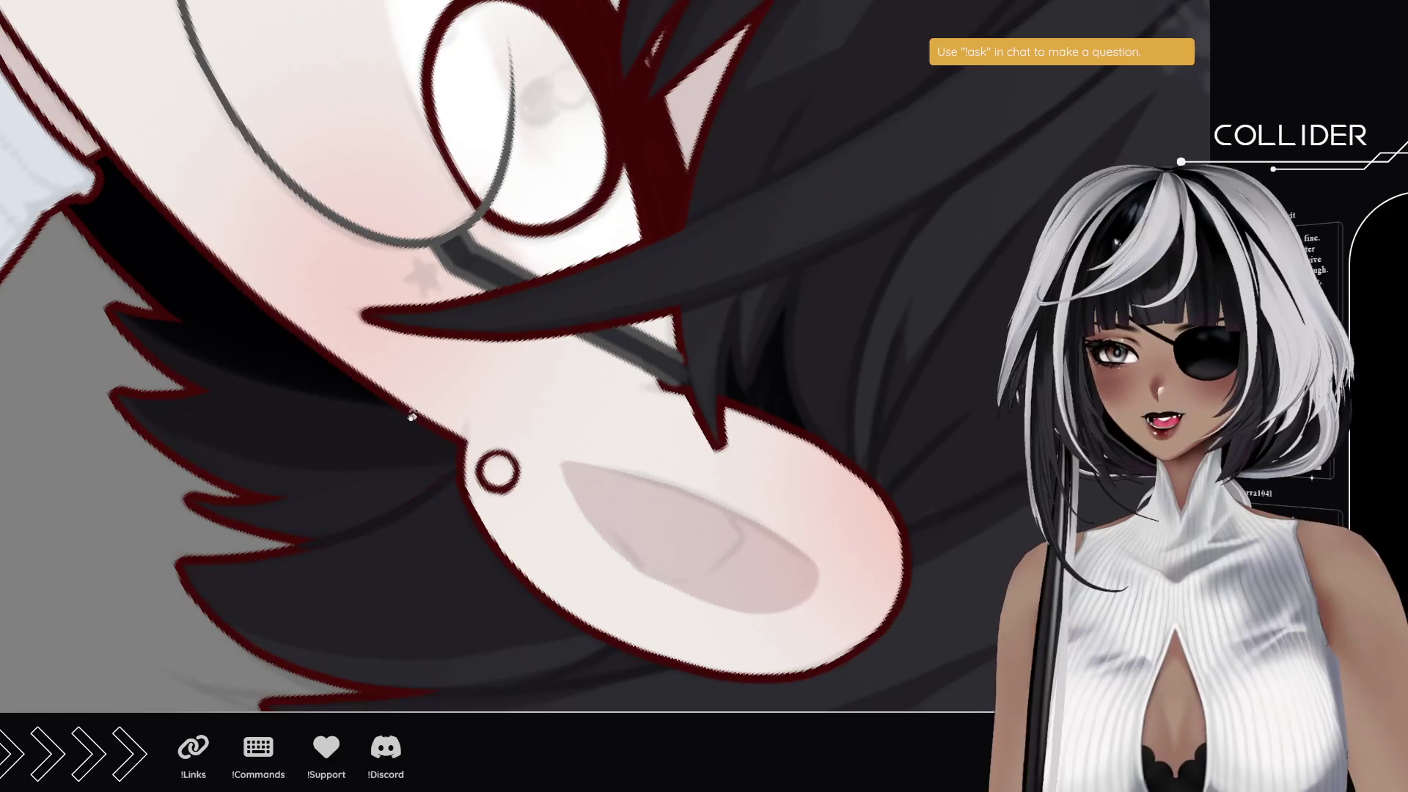
{"action": "left_click_drag", "start_coordinate": [415, 414], "coordinate": [393, 374]}
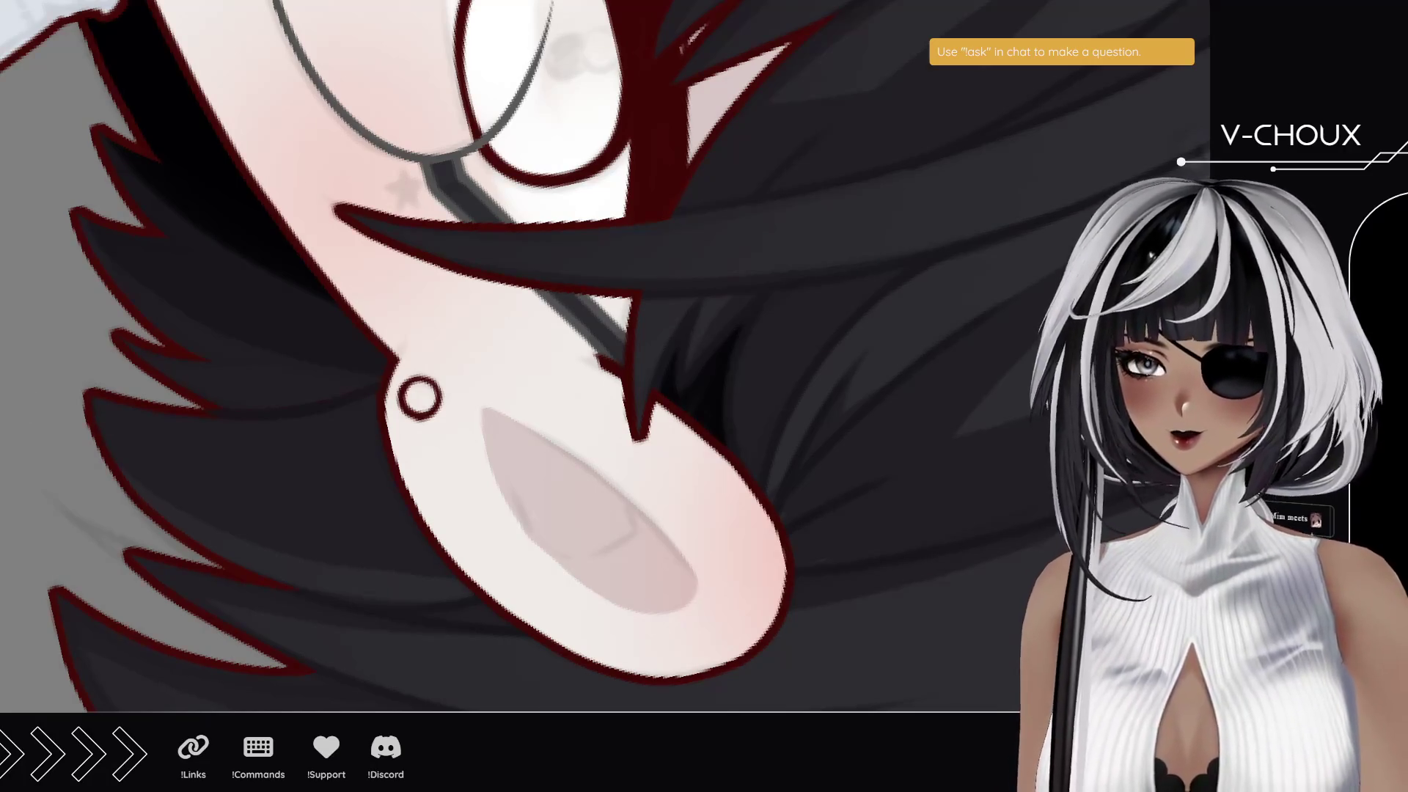
{"action": "scroll", "coordinate": [176, 485], "scroll_direction": "down", "scroll_amount": 5}
{"action": "mouse_move", "coordinate": [315, 450]}
{"action": "left_mouse_down"}
{"action": "mouse_move", "coordinate": [424, 415]}
{"action": "mouse_move", "coordinate": [415, 347]}
{"action": "left_mouse_up"}
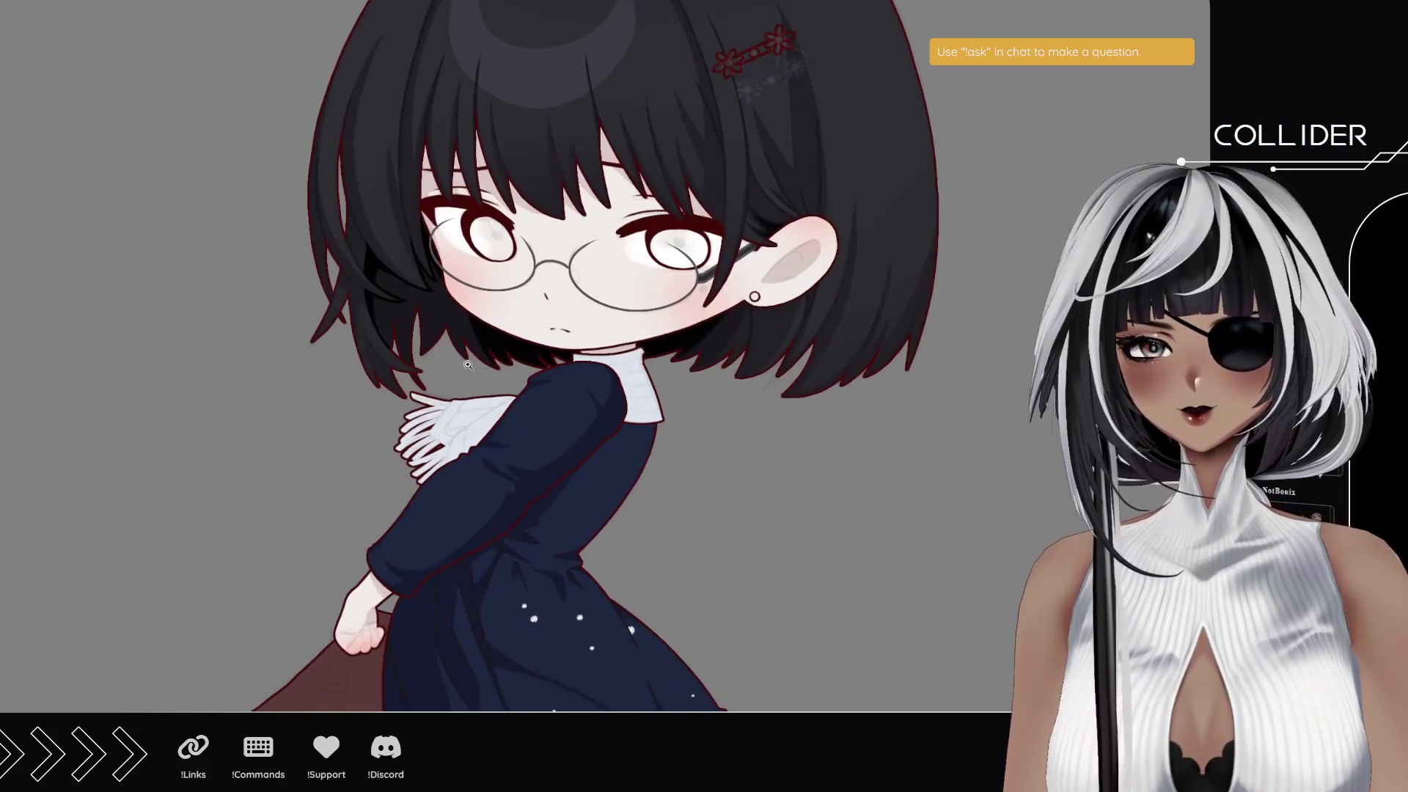
{"action": "scroll", "coordinate": [564, 299], "scroll_direction": "up", "scroll_amount": 4}
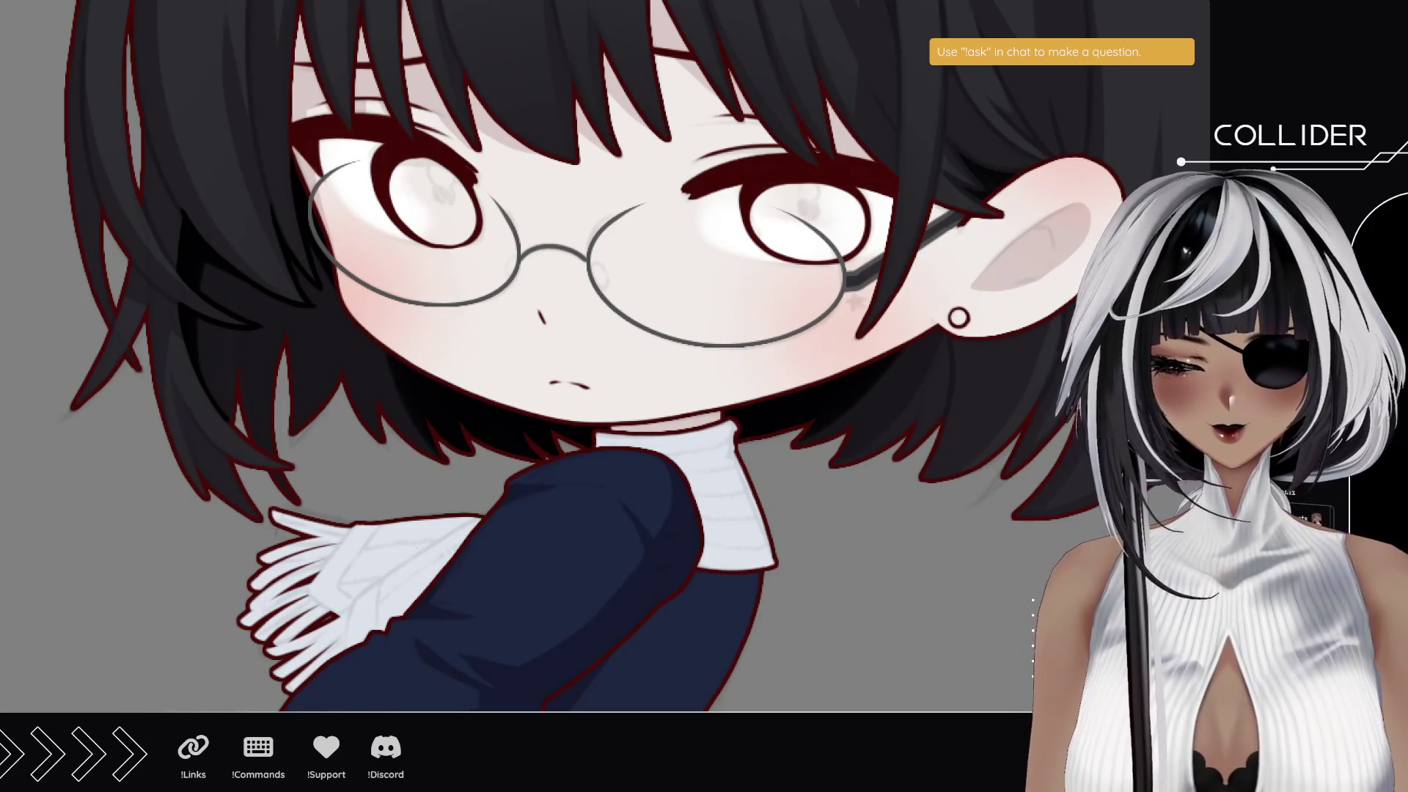
{"action": "scroll", "coordinate": [507, 132], "scroll_direction": "up", "scroll_amount": 1}
{"action": "scroll", "coordinate": [533, 194], "scroll_direction": "up", "scroll_amount": 1}
{"action": "left_click_drag", "start_coordinate": [463, 229], "coordinate": [548, 249]}
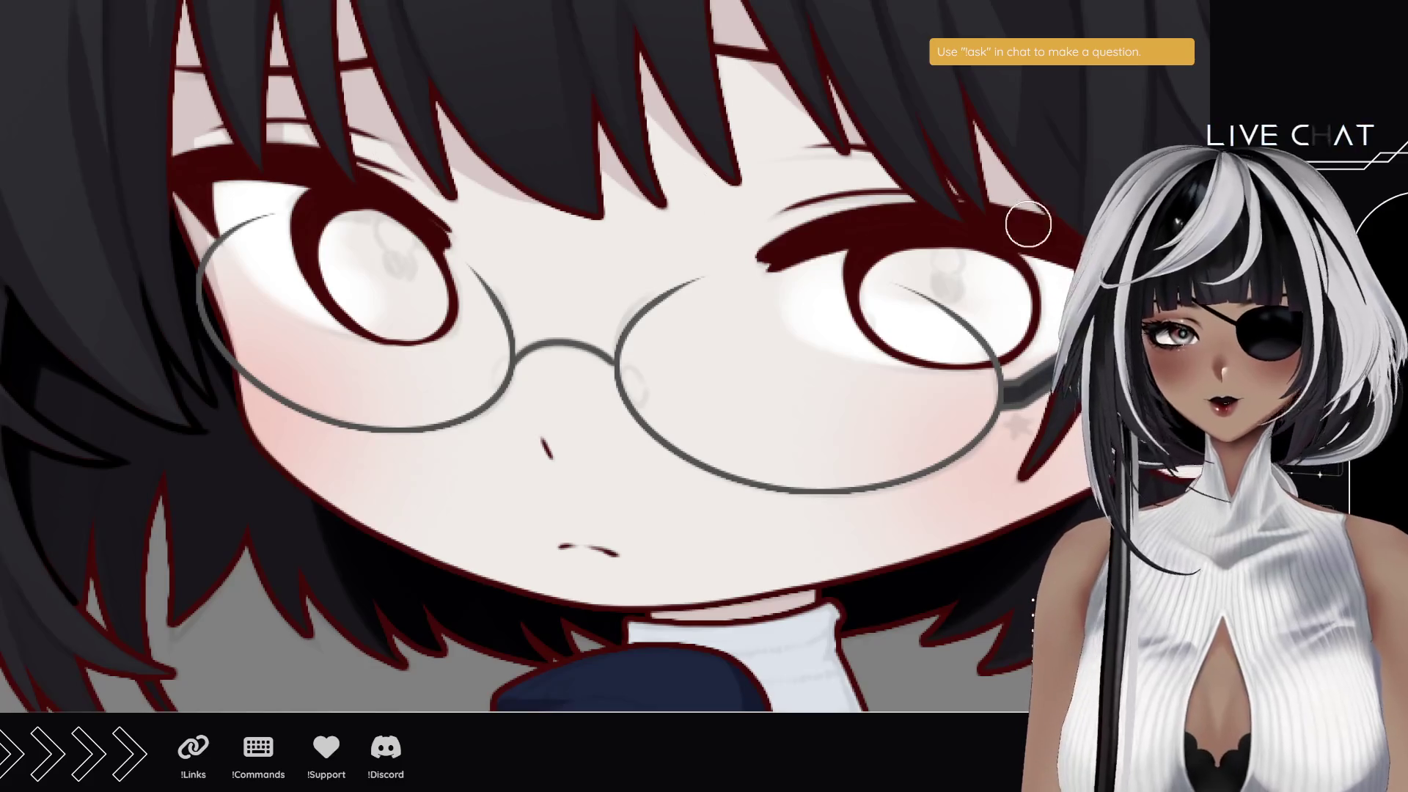
- Paint dark pupils into both eyes and add a grey highlight to each pupil
{"action": "mouse_move", "coordinate": [371, 292]}
{"action": "left_mouse_down"}
{"action": "mouse_move", "coordinate": [345, 278]}
{"action": "mouse_move", "coordinate": [363, 227]}
{"action": "mouse_move", "coordinate": [433, 293]}
{"action": "mouse_move", "coordinate": [436, 323]}
{"action": "mouse_move", "coordinate": [411, 333]}
{"action": "mouse_move", "coordinate": [359, 292]}
{"action": "mouse_move", "coordinate": [388, 282]}
{"action": "left_mouse_up"}
{"action": "mouse_move", "coordinate": [862, 293]}
{"action": "left_mouse_down"}
{"action": "mouse_move", "coordinate": [902, 318]}
{"action": "mouse_move", "coordinate": [946, 259]}
{"action": "mouse_move", "coordinate": [1009, 294]}
{"action": "mouse_move", "coordinate": [979, 352]}
{"action": "mouse_move", "coordinate": [899, 334]}
{"action": "mouse_move", "coordinate": [928, 333]}
{"action": "mouse_move", "coordinate": [936, 283]}
{"action": "left_mouse_up"}
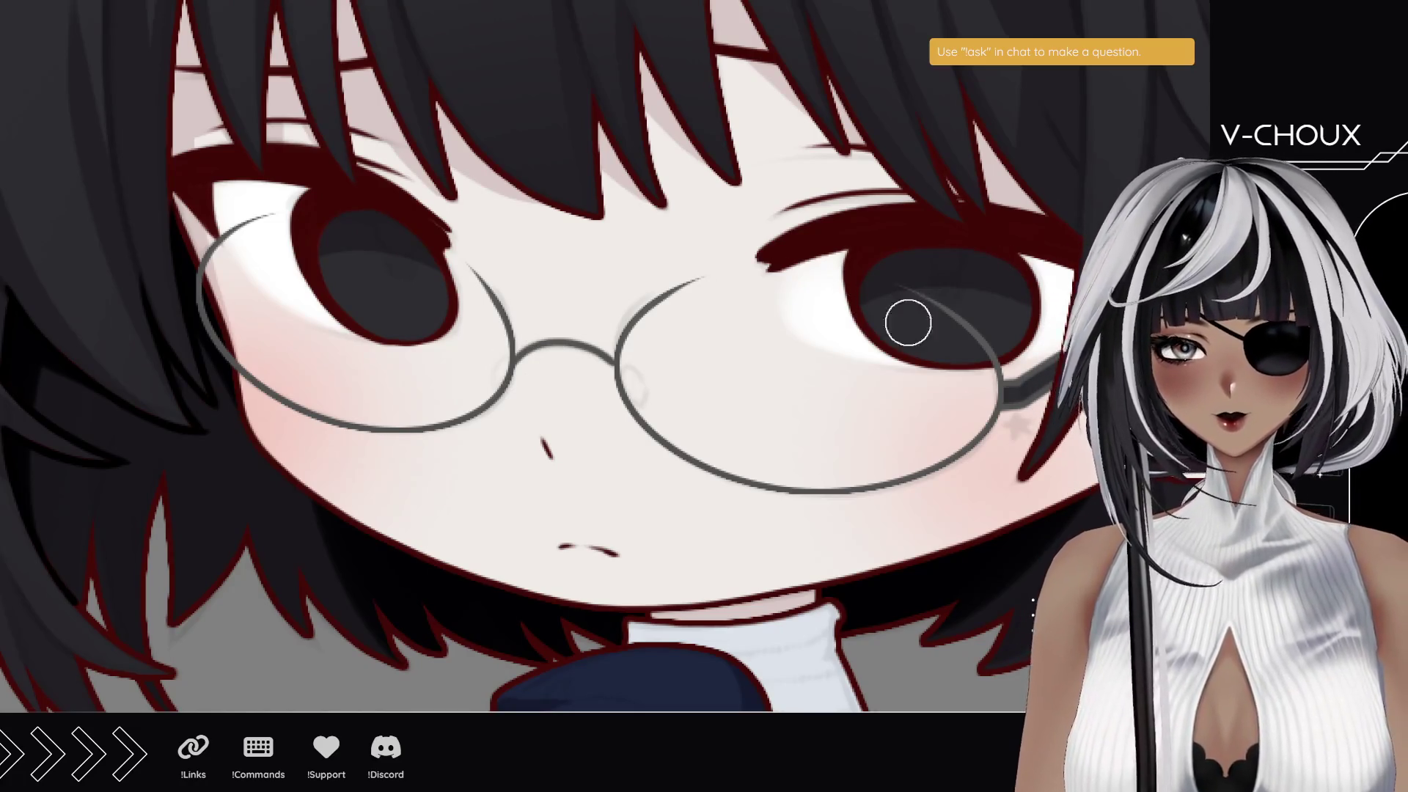
{"action": "mouse_move", "coordinate": [402, 323]}
{"action": "left_mouse_down"}
{"action": "mouse_move", "coordinate": [455, 339]}
{"action": "mouse_move", "coordinate": [385, 313]}
{"action": "left_mouse_up"}
{"action": "key", "text": "ctrl+z"}
{"action": "mouse_move", "coordinate": [947, 338]}
{"action": "left_mouse_down"}
{"action": "mouse_move", "coordinate": [928, 324]}
{"action": "mouse_move", "coordinate": [915, 370]}
{"action": "left_mouse_up"}
{"action": "key", "text": "ctrl+z"}
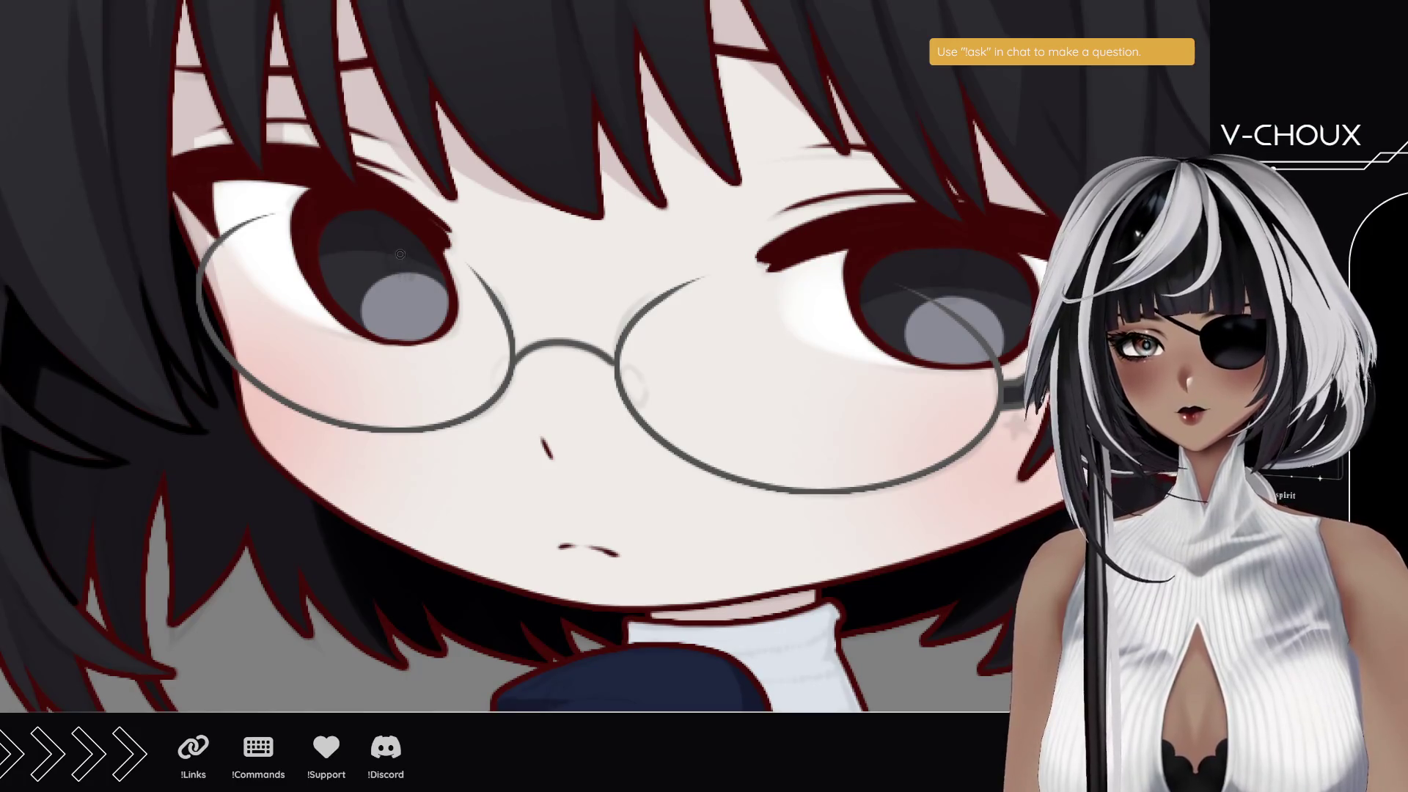
- Draw a small dark looped stroke inside the left eye's pupil
{"action": "mouse_move", "coordinate": [400, 294]}
{"action": "left_mouse_down"}
{"action": "mouse_move", "coordinate": [408, 270]}
{"action": "mouse_move", "coordinate": [418, 293]}
{"action": "mouse_move", "coordinate": [403, 252]}
{"action": "mouse_move", "coordinate": [416, 290]}
{"action": "mouse_move", "coordinate": [421, 261]}
{"action": "mouse_move", "coordinate": [415, 292]}
{"action": "mouse_move", "coordinate": [402, 277]}
{"action": "mouse_move", "coordinate": [440, 310]}
{"action": "left_mouse_up"}
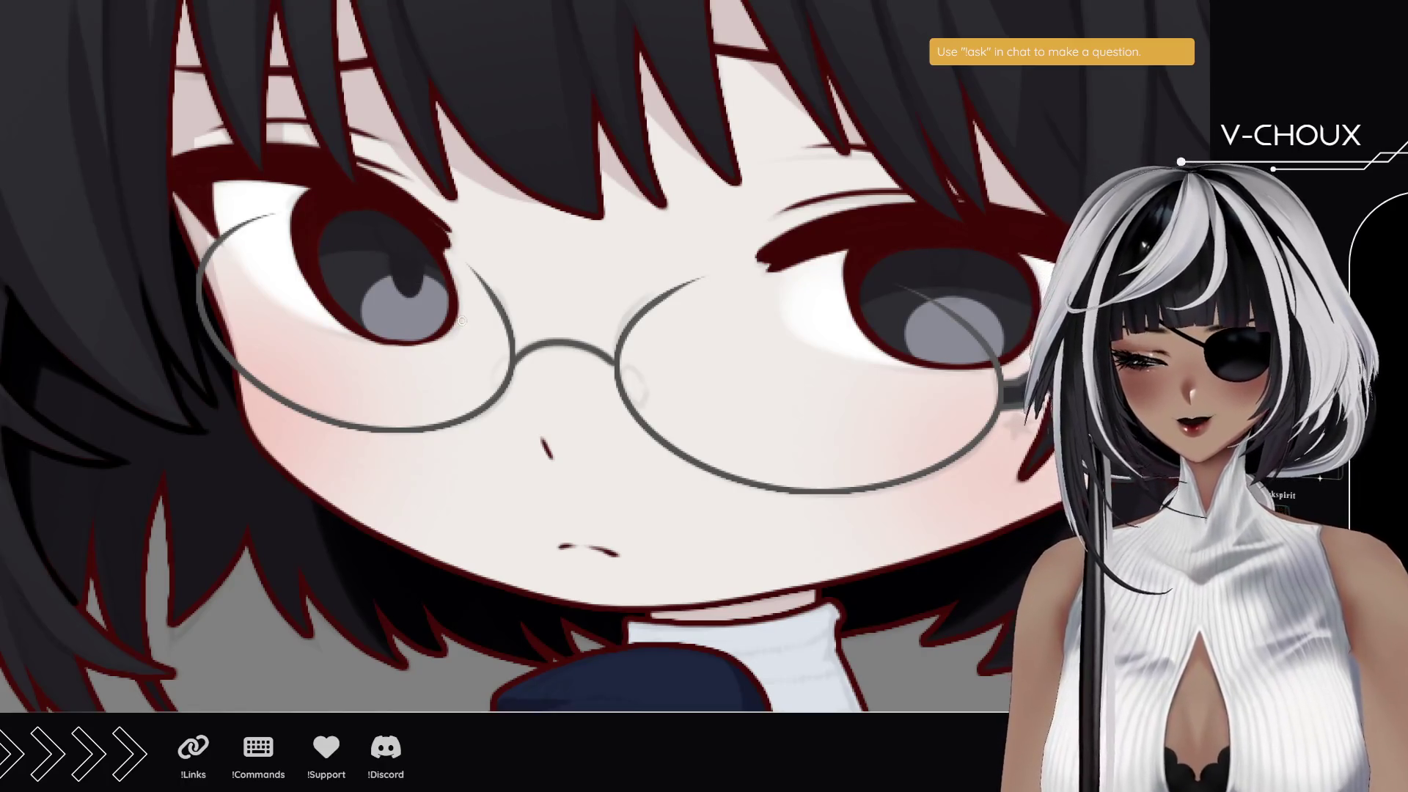
{"action": "scroll", "coordinate": [425, 312], "scroll_direction": "down", "scroll_amount": 2}
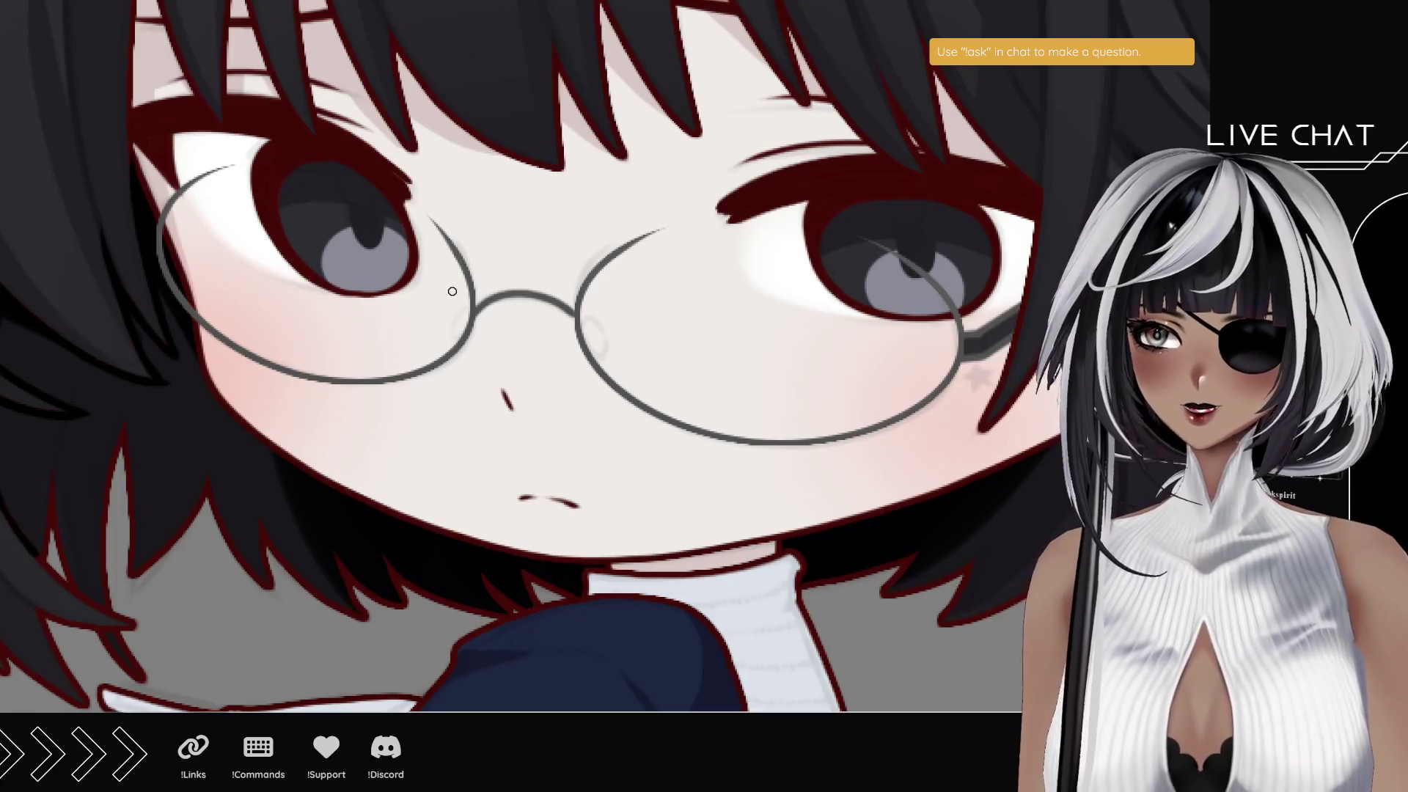
- Zoom out to show the girl's red hair clip, pupilled eyes, glasses and navy top
{"action": "scroll", "coordinate": [505, 335], "scroll_direction": "down", "scroll_amount": 5}
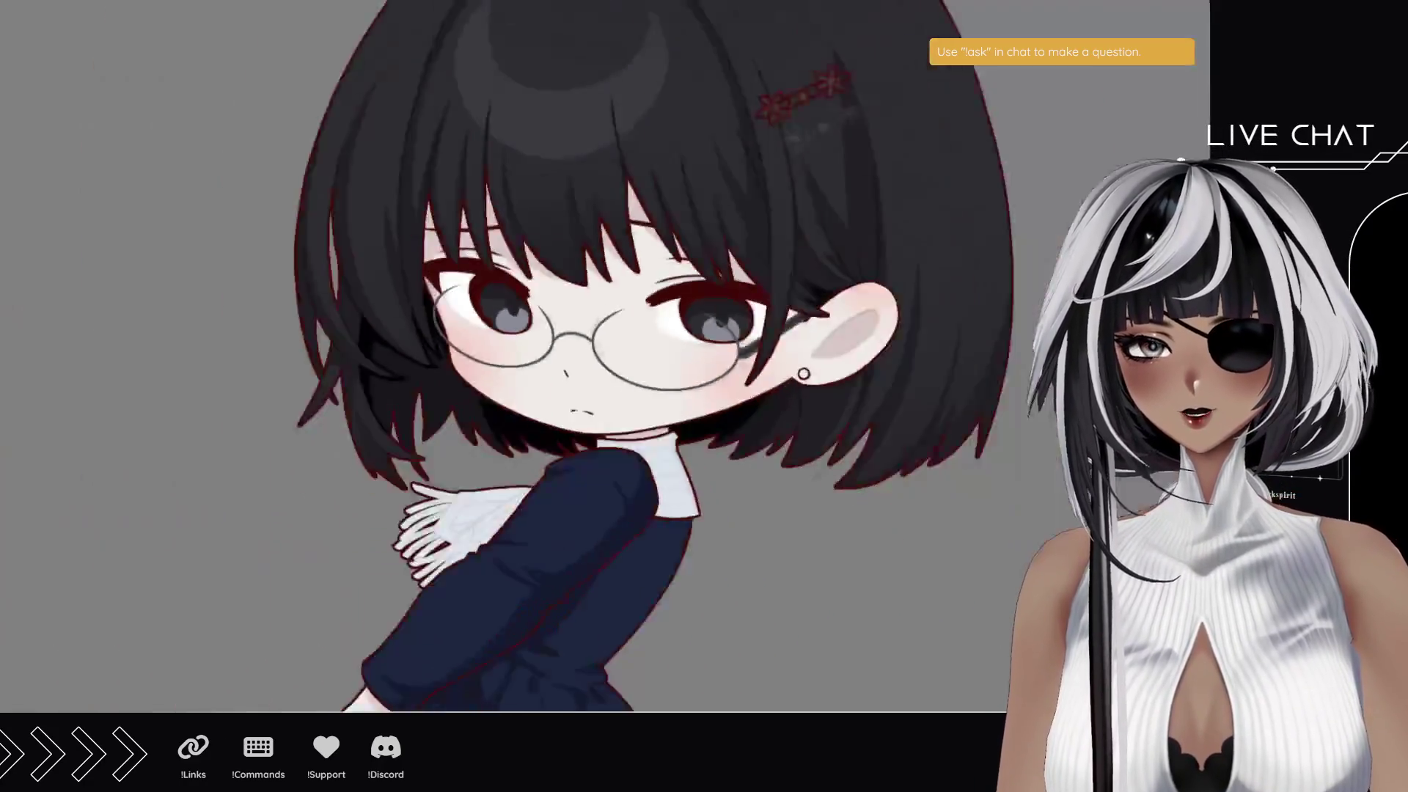
{"action": "scroll", "coordinate": [544, 351], "scroll_direction": "up", "scroll_amount": 4}
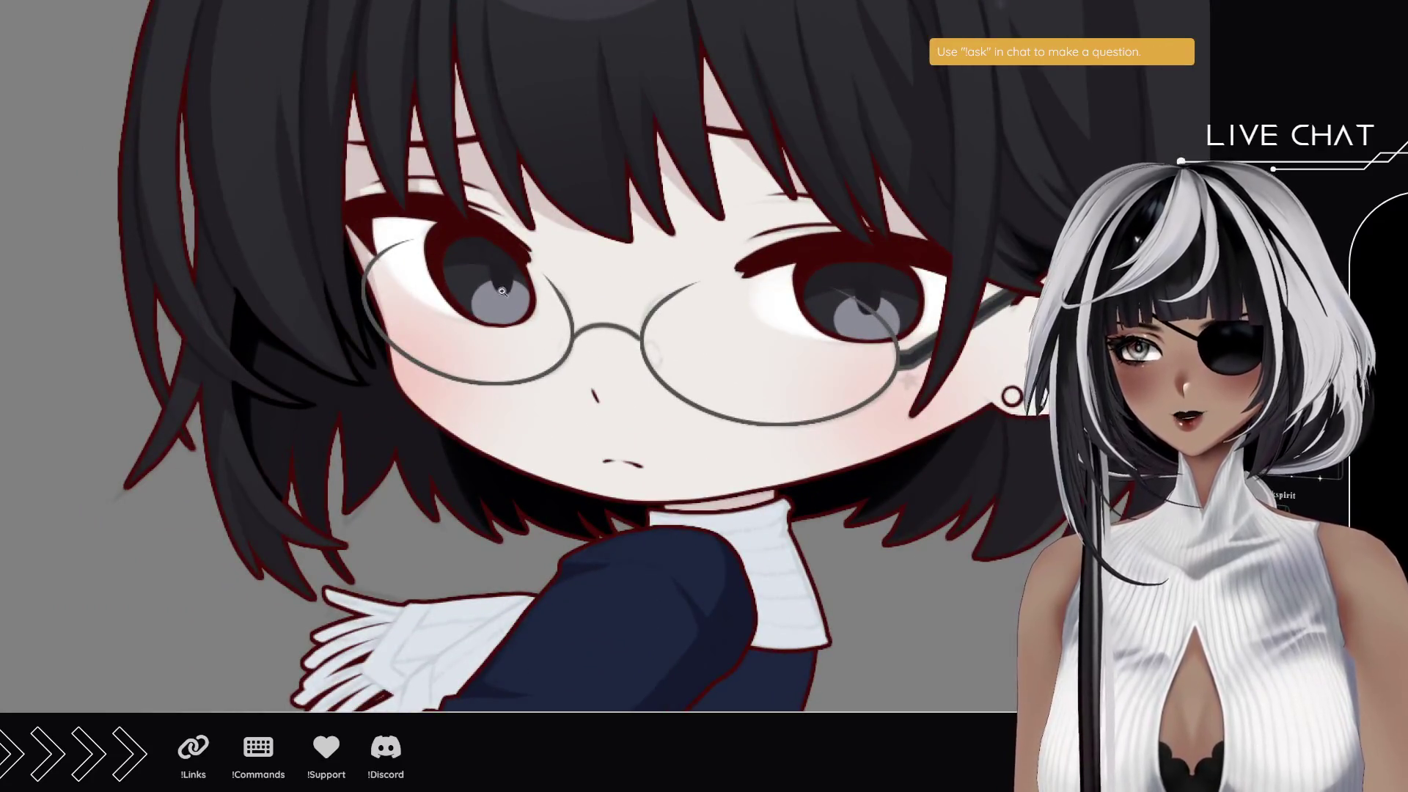
{"action": "scroll", "coordinate": [502, 291], "scroll_direction": "up", "scroll_amount": 2}
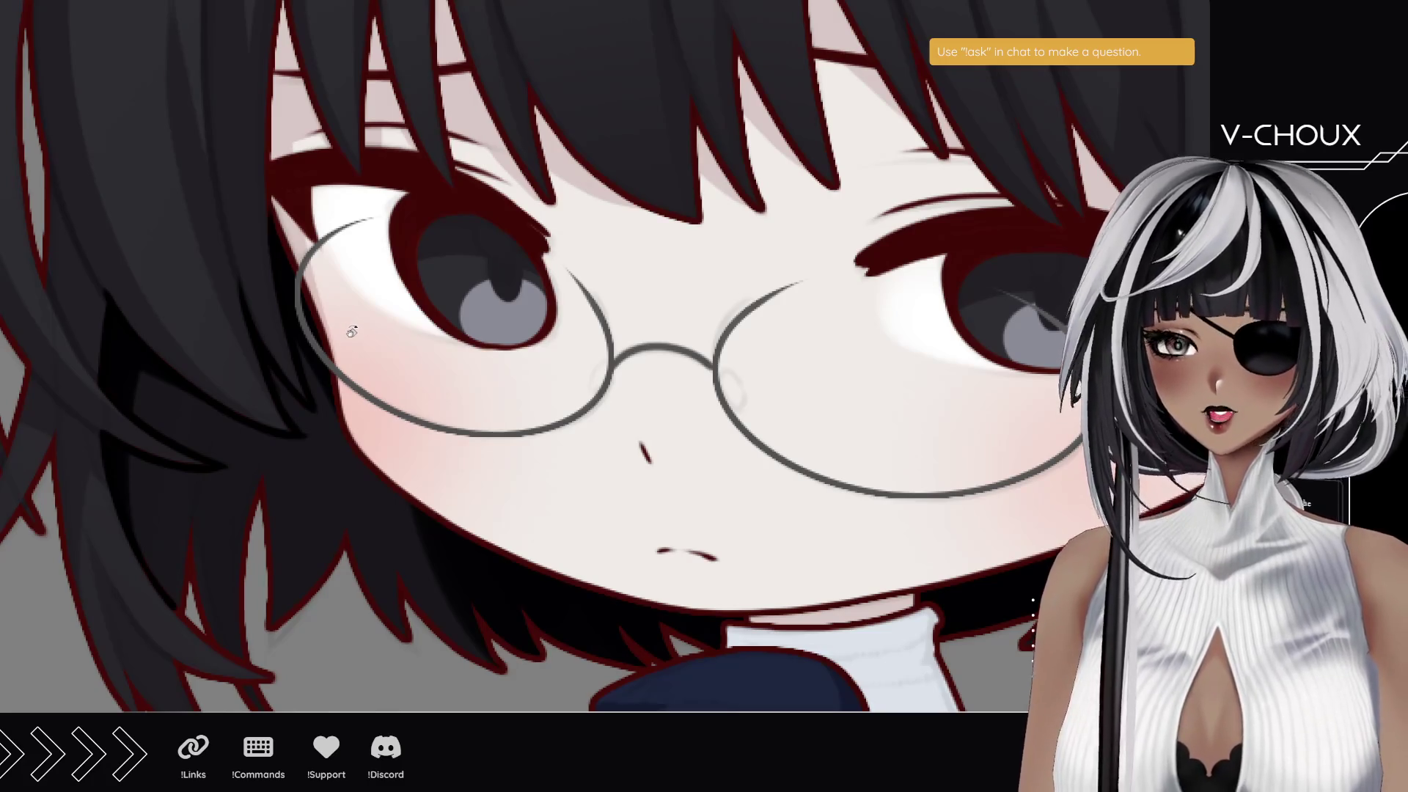
{"action": "mouse_move", "coordinate": [350, 328]}
{"action": "left_mouse_down"}
{"action": "mouse_move", "coordinate": [290, 279]}
{"action": "mouse_move", "coordinate": [303, 296]}
{"action": "left_mouse_up"}
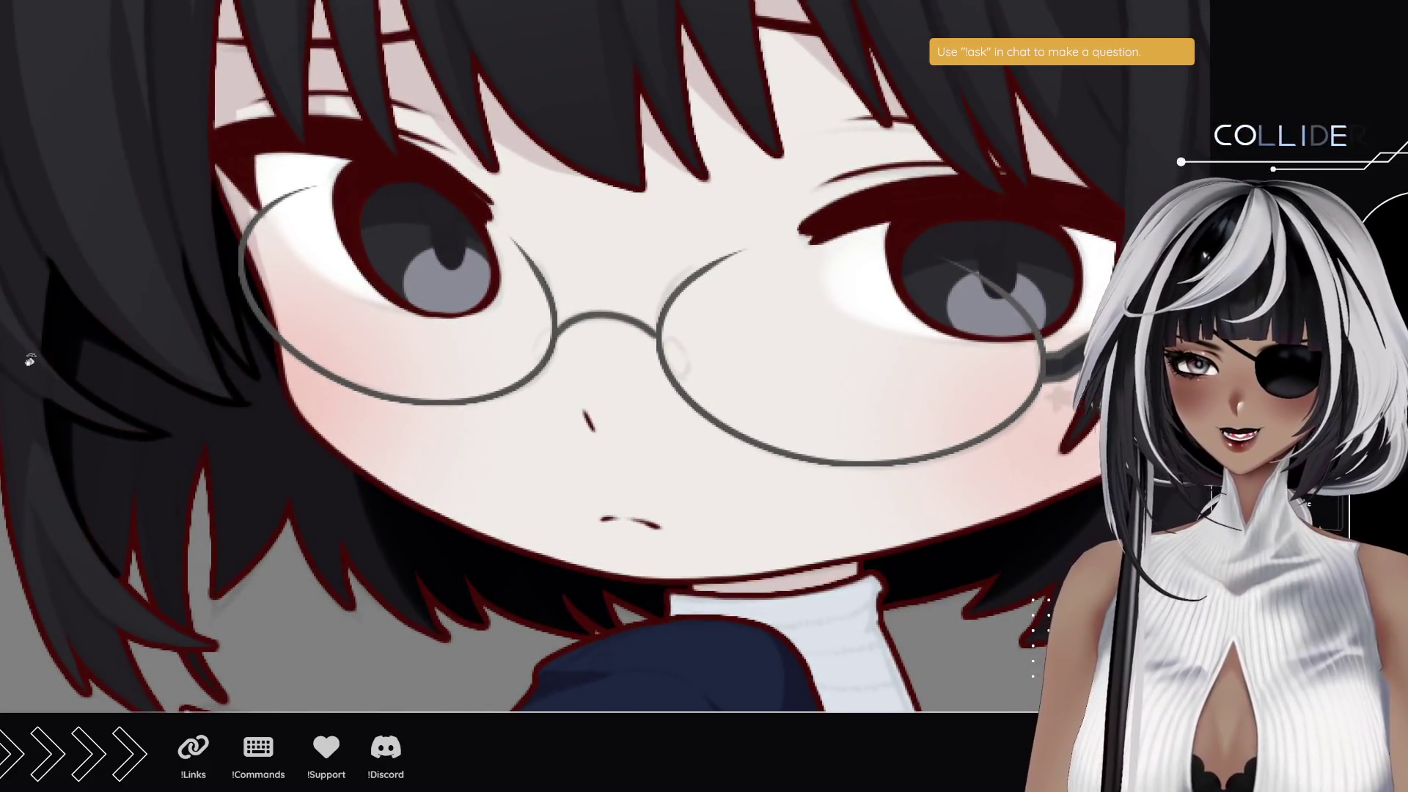
{"action": "scroll", "coordinate": [239, 372], "scroll_direction": "down", "scroll_amount": 5}
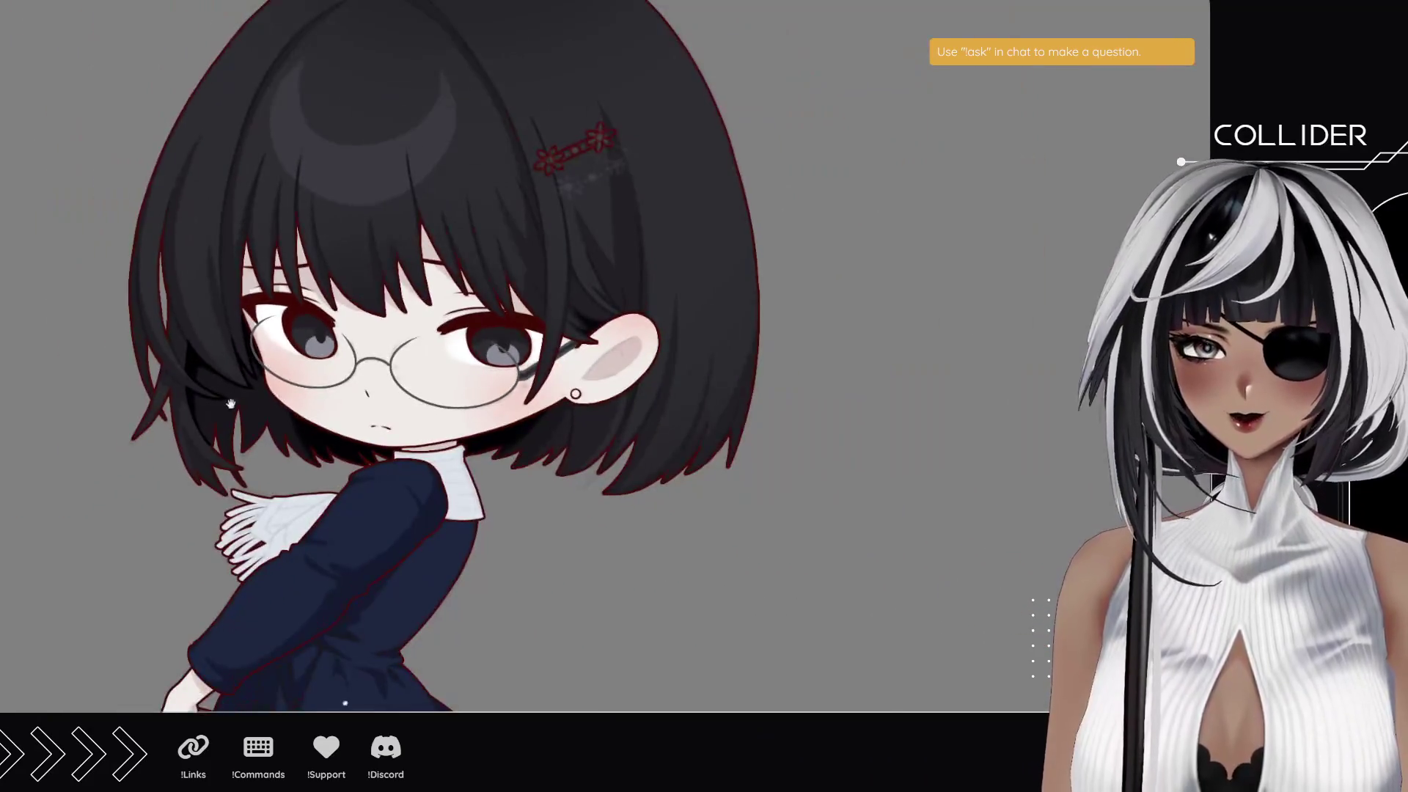
- Zoom out and center the whole figure, showing the starry dress, brown shoes and bag
{"action": "scroll", "coordinate": [395, 279], "scroll_direction": "up", "scroll_amount": 3}
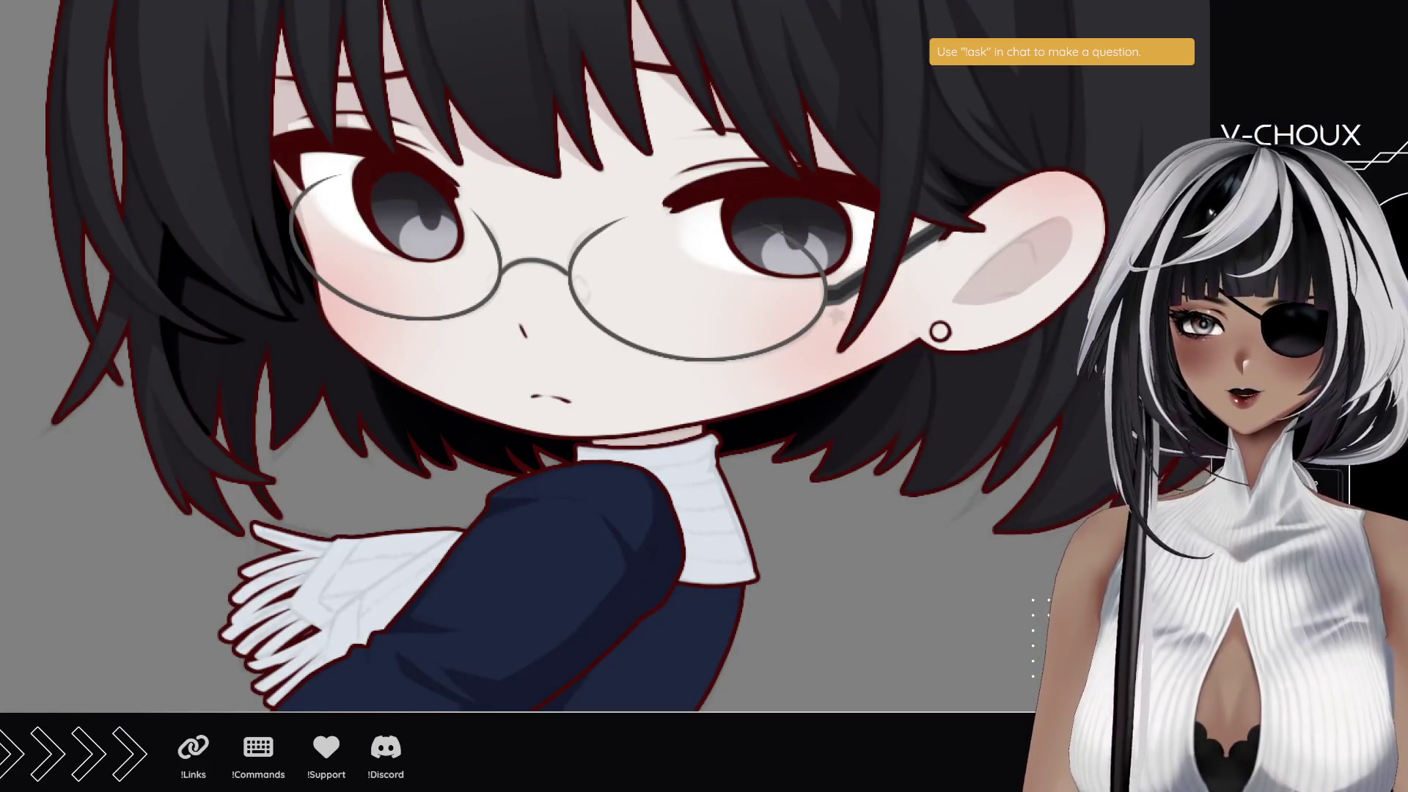
{"action": "scroll", "coordinate": [539, 383], "scroll_direction": "down", "scroll_amount": 3}
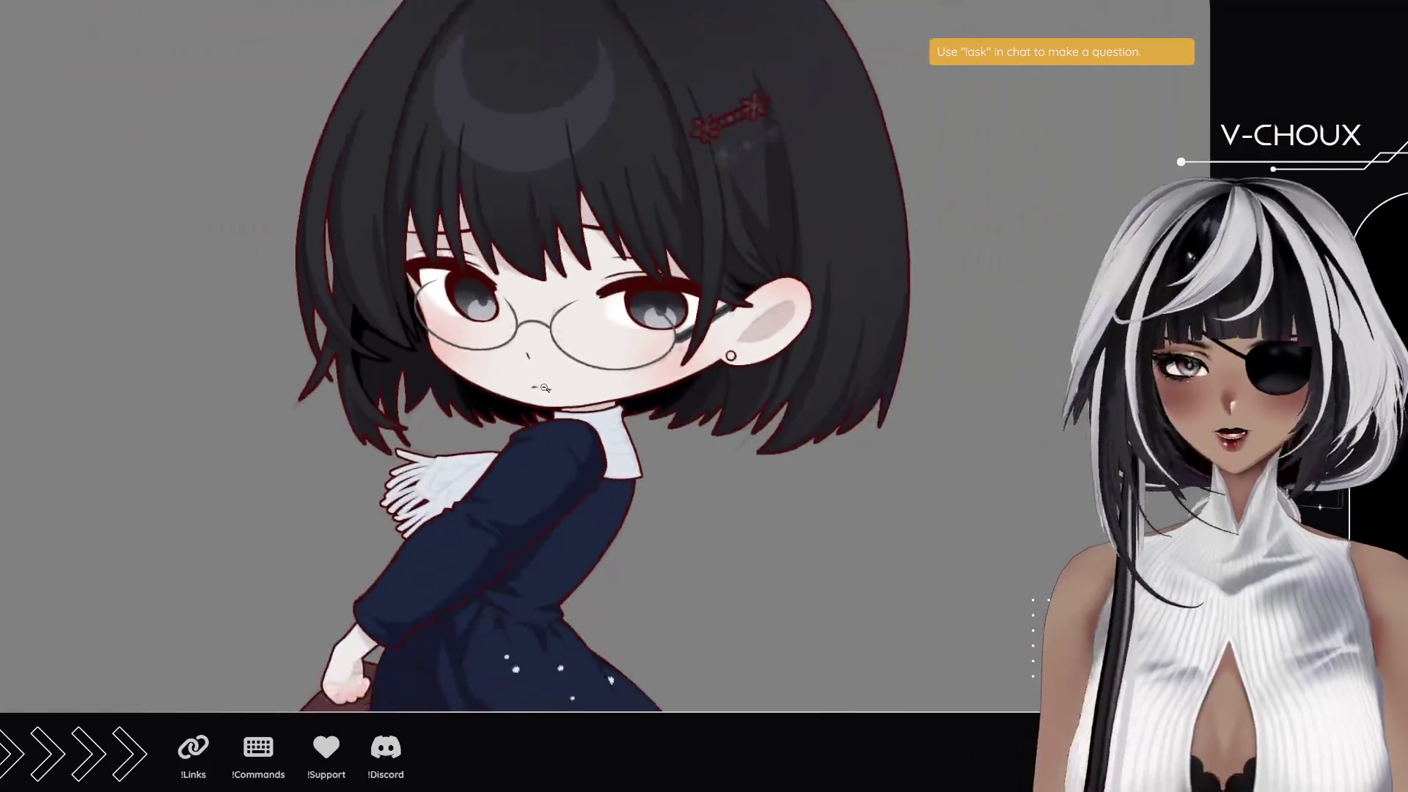
{"action": "scroll", "coordinate": [545, 388], "scroll_direction": "down", "scroll_amount": 3}
{"action": "left_click_drag", "start_coordinate": [595, 476], "coordinate": [547, 351]}
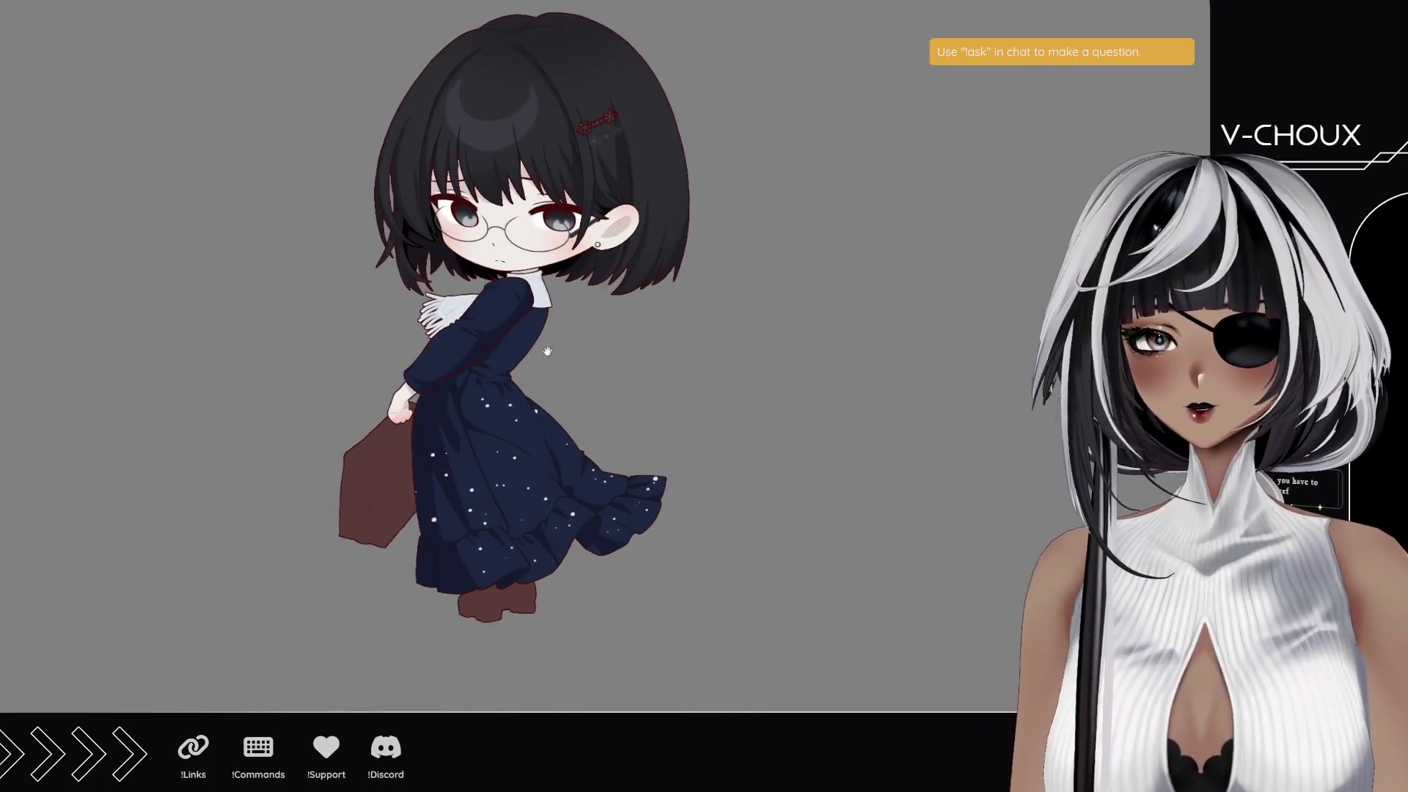
- Reframe the girl's figure and pan across the canvas to the other chibi drawings
{"action": "scroll", "coordinate": [555, 379], "scroll_direction": "down", "scroll_amount": 2}
{"action": "left_click_drag", "start_coordinate": [553, 477], "coordinate": [541, 330]}
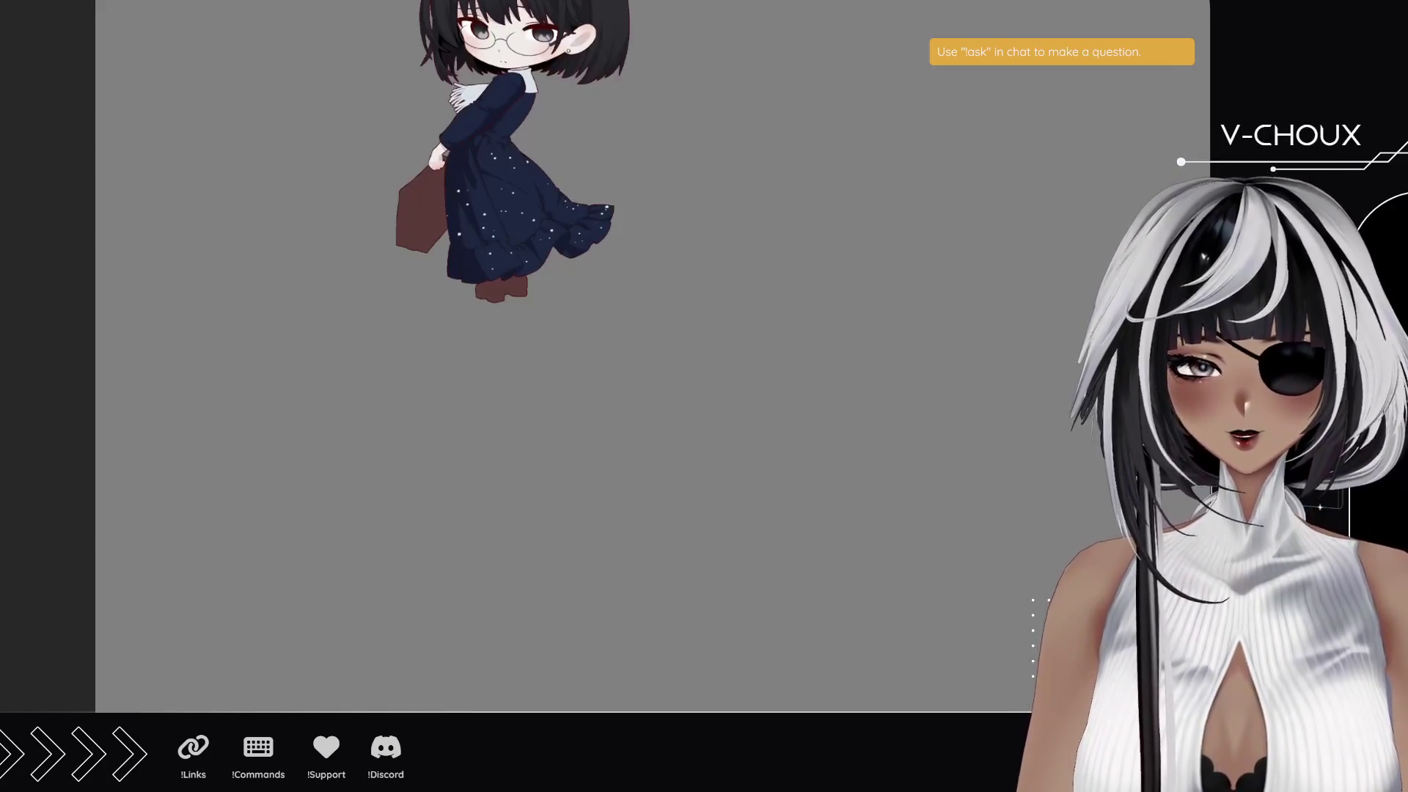
{"action": "mouse_move", "coordinate": [618, 438]}
{"action": "left_mouse_down"}
{"action": "mouse_move", "coordinate": [519, 500]}
{"action": "mouse_move", "coordinate": [546, 512]}
{"action": "left_mouse_up"}
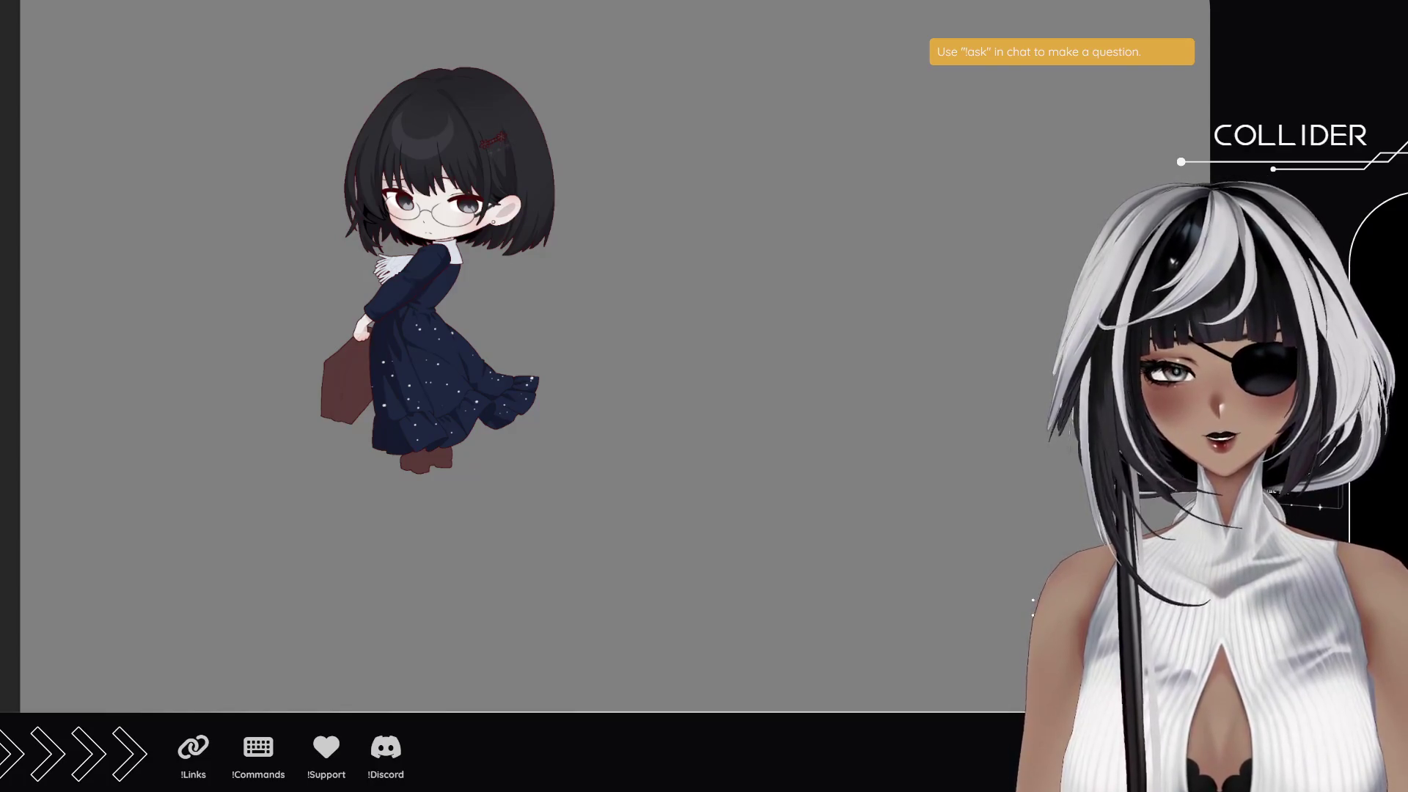
{"action": "mouse_move", "coordinate": [850, 489]}
{"action": "left_mouse_down"}
{"action": "mouse_move", "coordinate": [732, 264]}
{"action": "mouse_move", "coordinate": [742, 163]}
{"action": "left_mouse_up"}
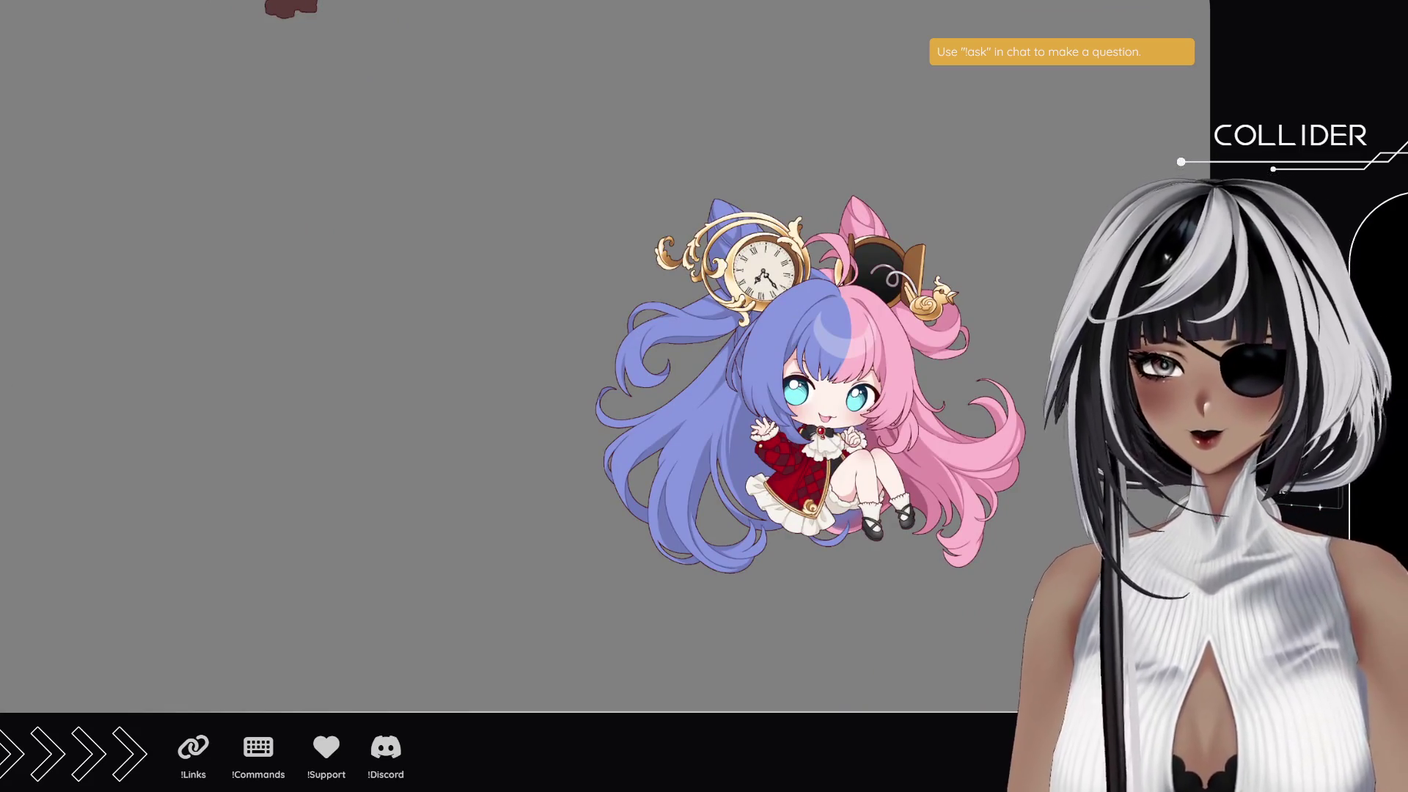
- Zoom and pan around the reference chibis, including the queen chibi, before returning to the girl
{"action": "mouse_move", "coordinate": [563, 456]}
{"action": "left_mouse_down"}
{"action": "mouse_move", "coordinate": [892, 484]}
{"action": "mouse_move", "coordinate": [849, 606]}
{"action": "left_mouse_up"}
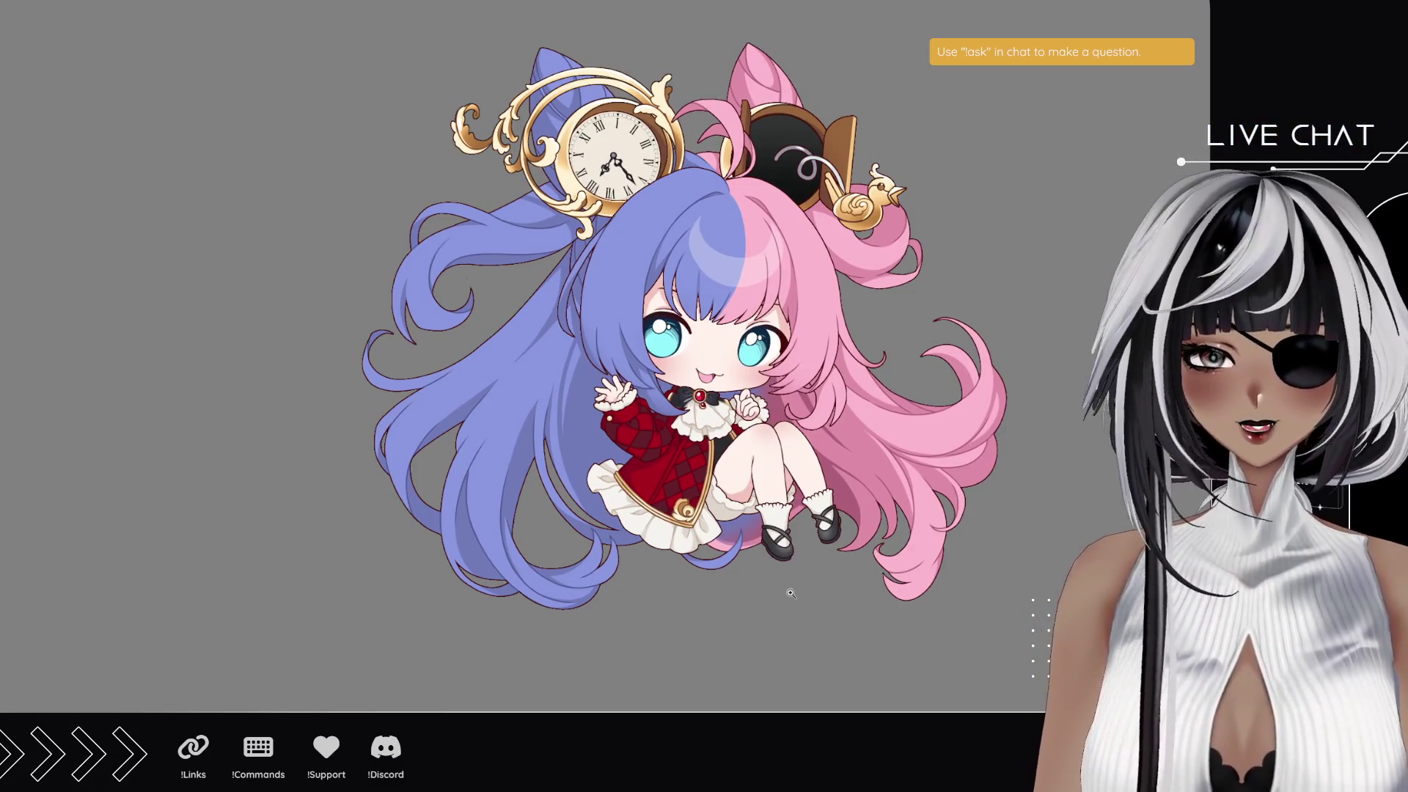
{"action": "mouse_move", "coordinate": [511, 631]}
{"action": "left_mouse_down"}
{"action": "mouse_move", "coordinate": [607, 610]}
{"action": "mouse_move", "coordinate": [717, 619]}
{"action": "left_mouse_up"}
{"action": "left_click", "coordinate": [720, 620], "text": "alt"}
{"action": "left_click", "coordinate": [720, 620], "text": "alt"}
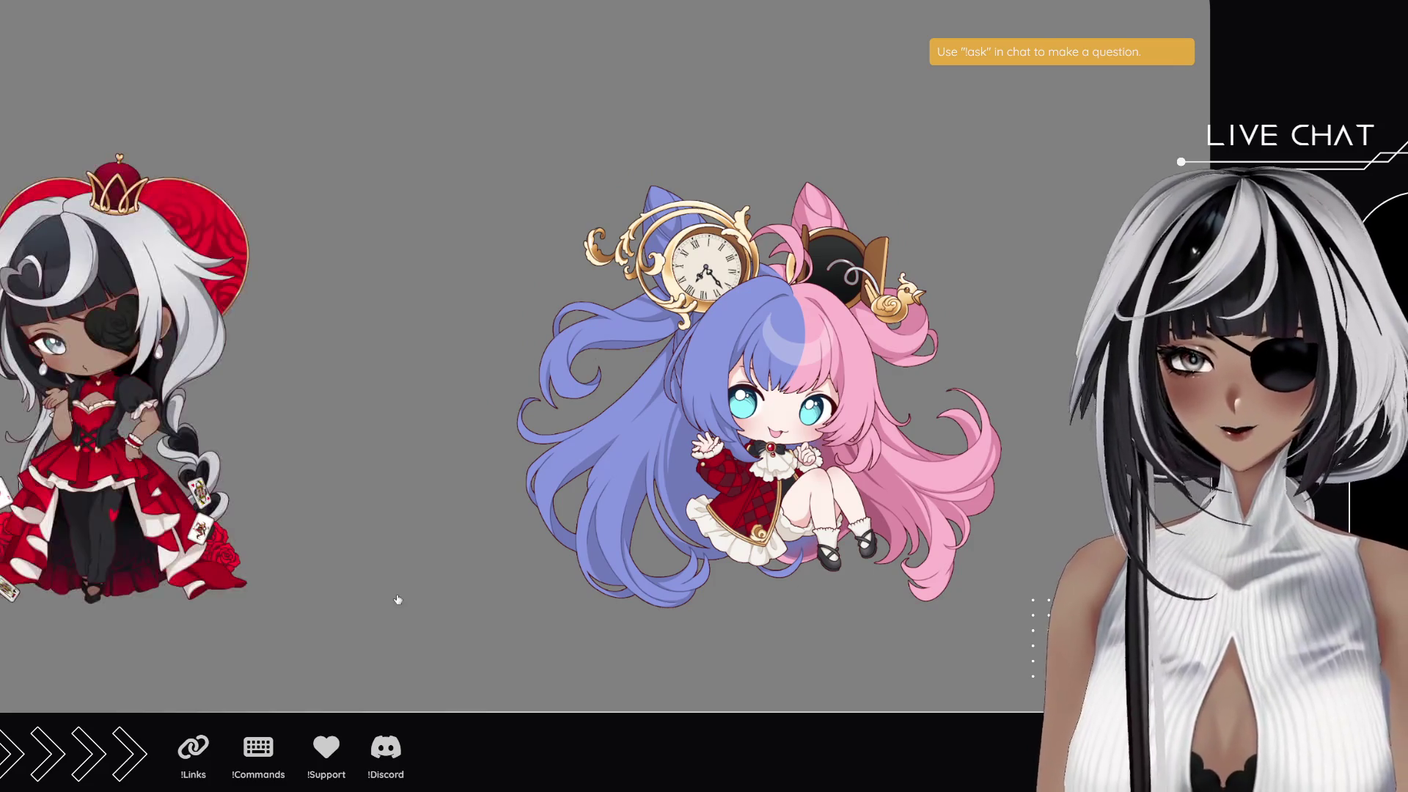
{"action": "left_click_drag", "start_coordinate": [369, 565], "coordinate": [443, 528]}
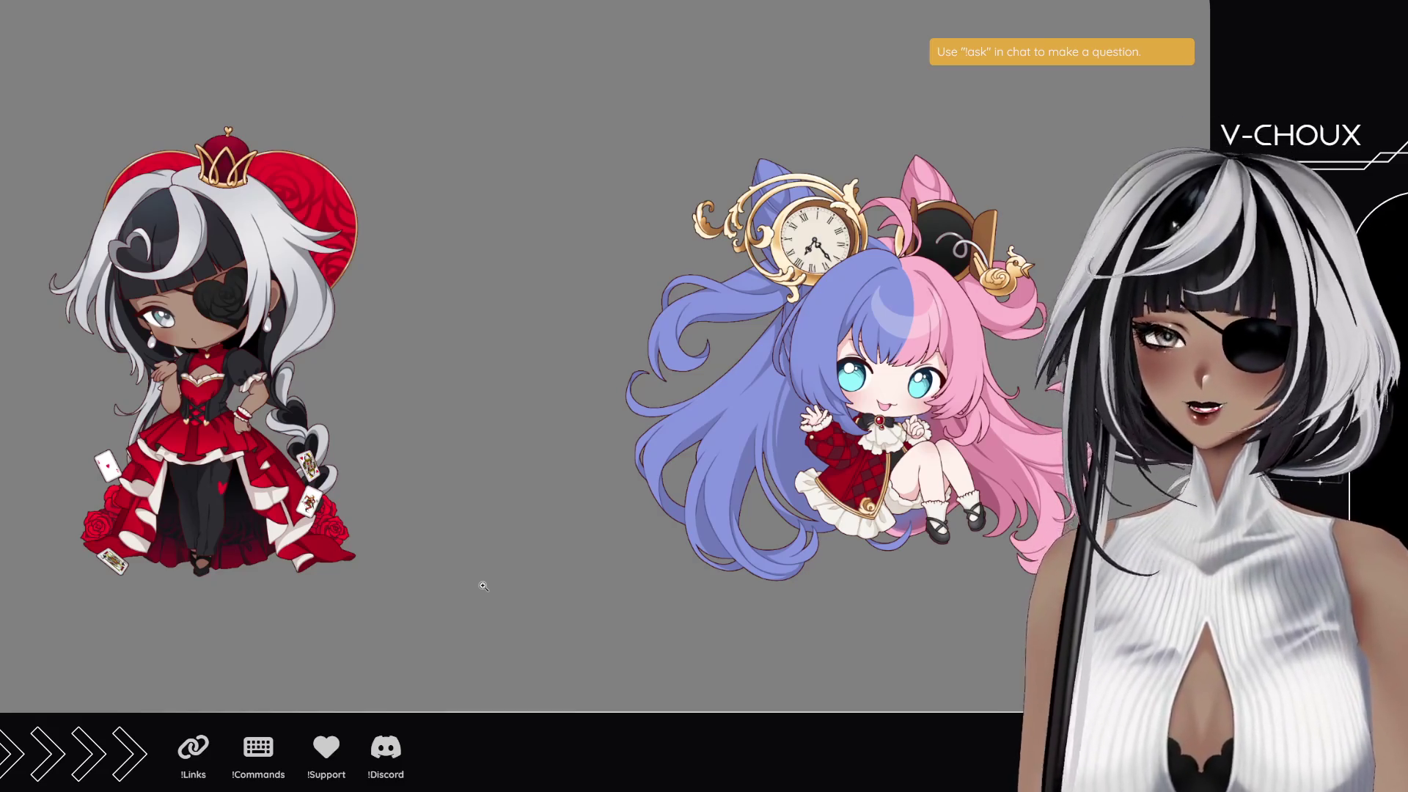
{"action": "left_click_drag", "start_coordinate": [484, 586], "coordinate": [531, 575]}
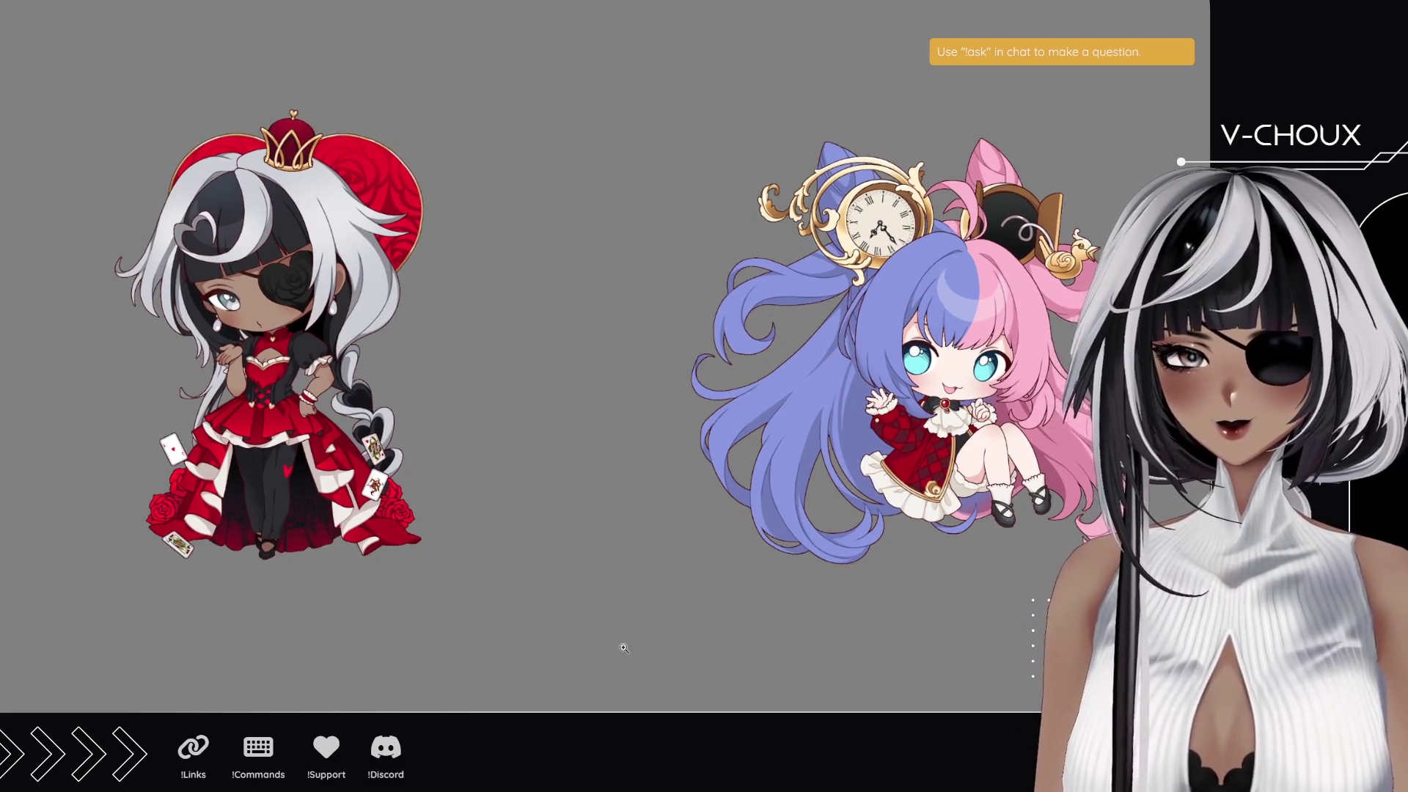
{"action": "left_click_drag", "start_coordinate": [583, 225], "coordinate": [578, 247]}
{"action": "mouse_move", "coordinate": [579, 402]}
{"action": "left_mouse_down"}
{"action": "mouse_move", "coordinate": [550, 358]}
{"action": "mouse_move", "coordinate": [517, 346]}
{"action": "left_mouse_up"}
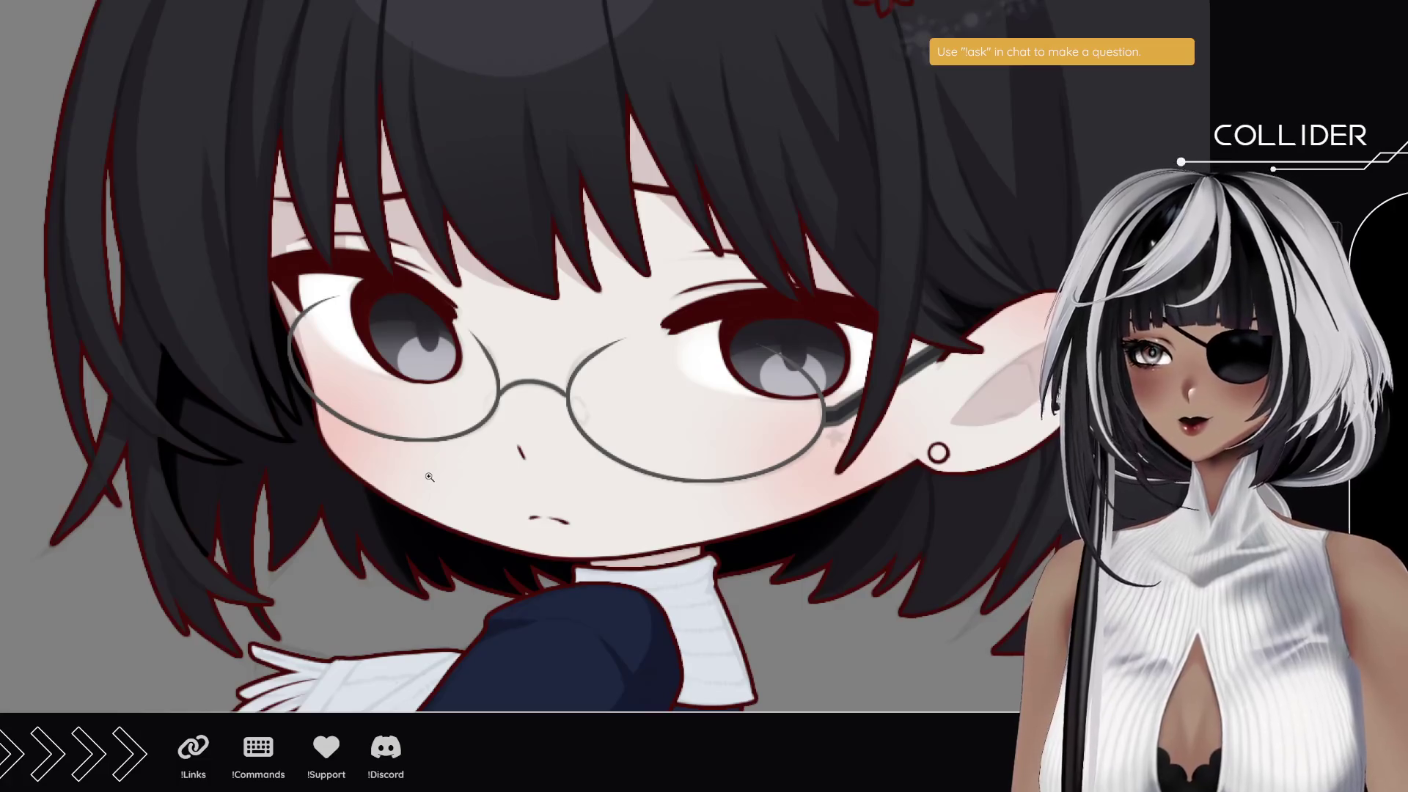
- Zoom and rotate onto the left eye, darken its pupil's lower edge, then reframe both eyes
{"action": "left_click", "coordinate": [383, 325]}
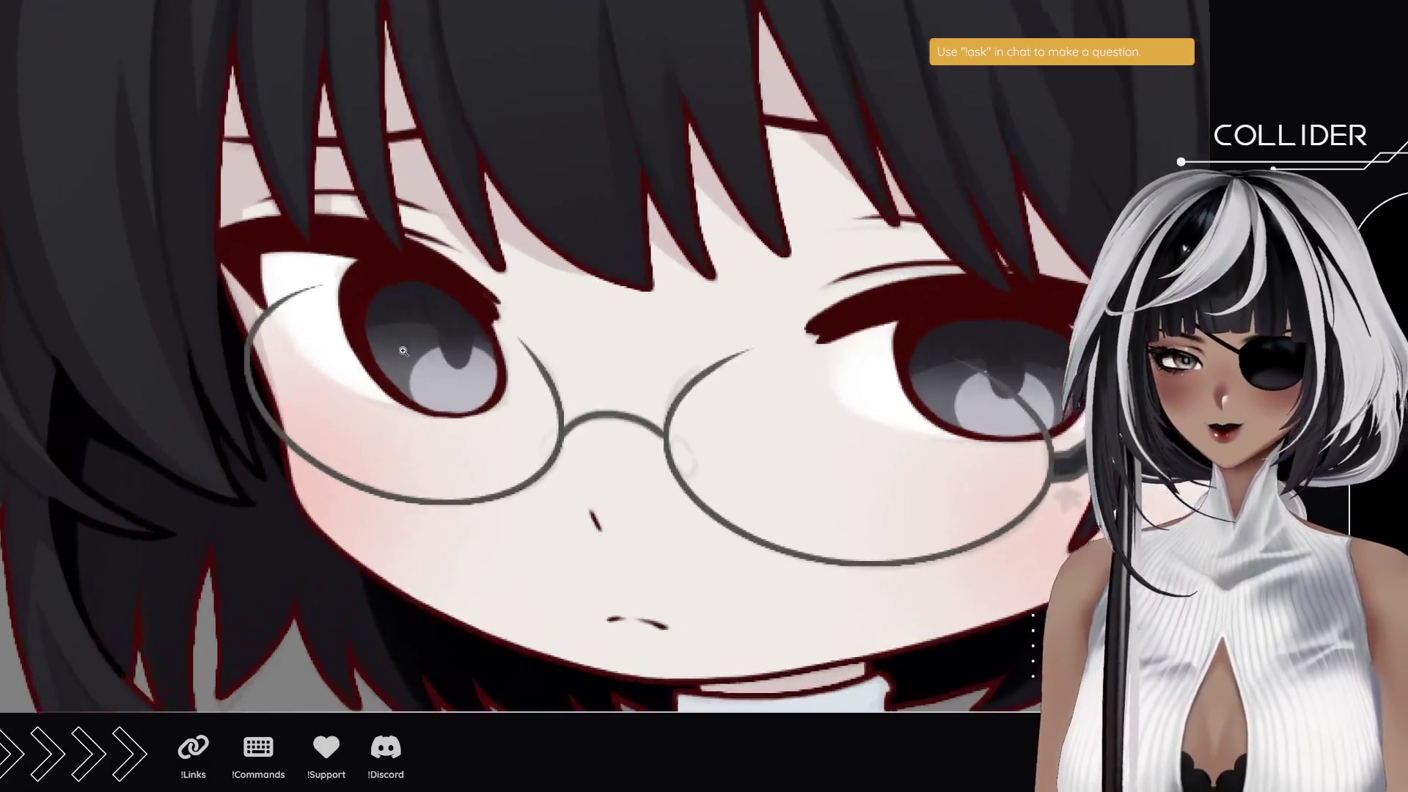
{"action": "left_click", "coordinate": [378, 352]}
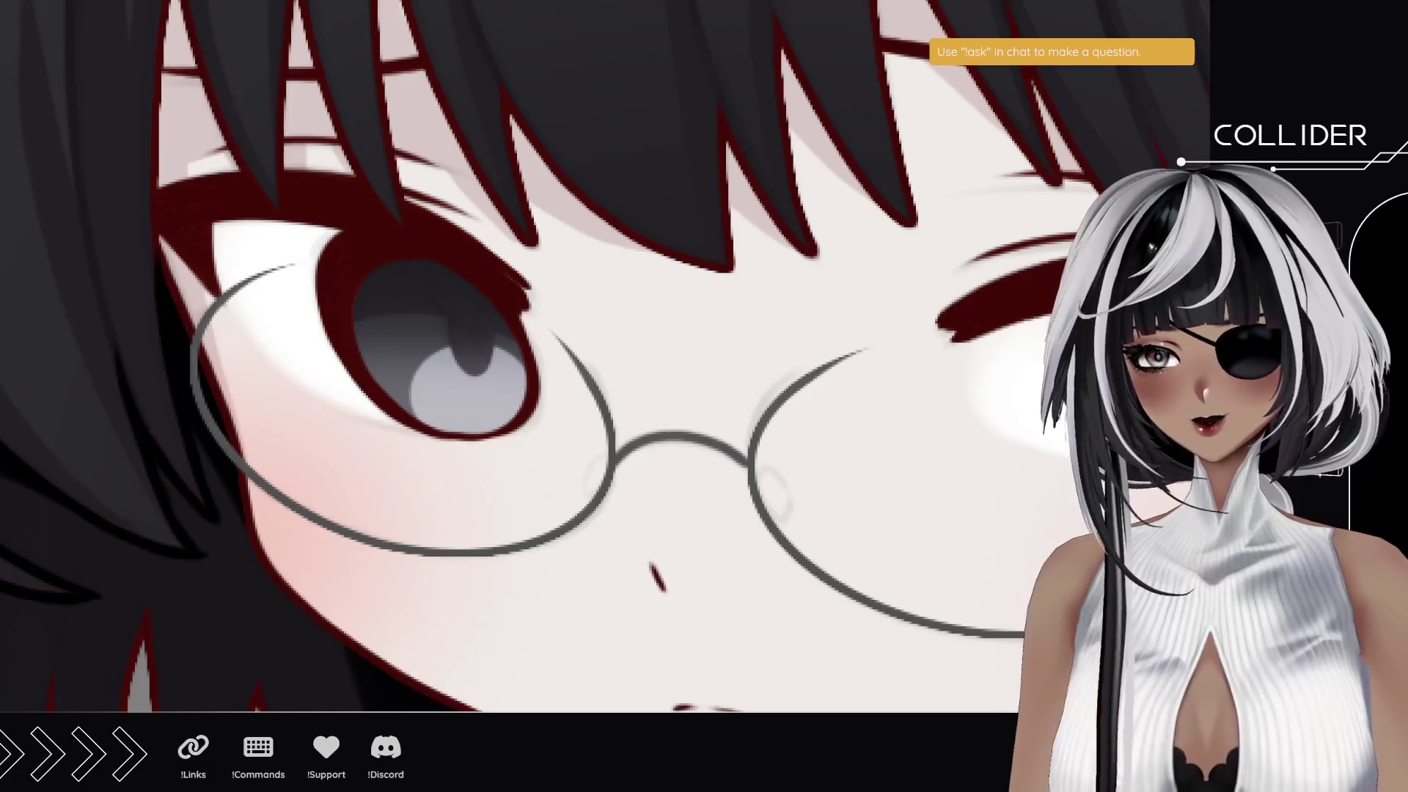
{"action": "left_click_drag", "start_coordinate": [118, 294], "coordinate": [424, 359]}
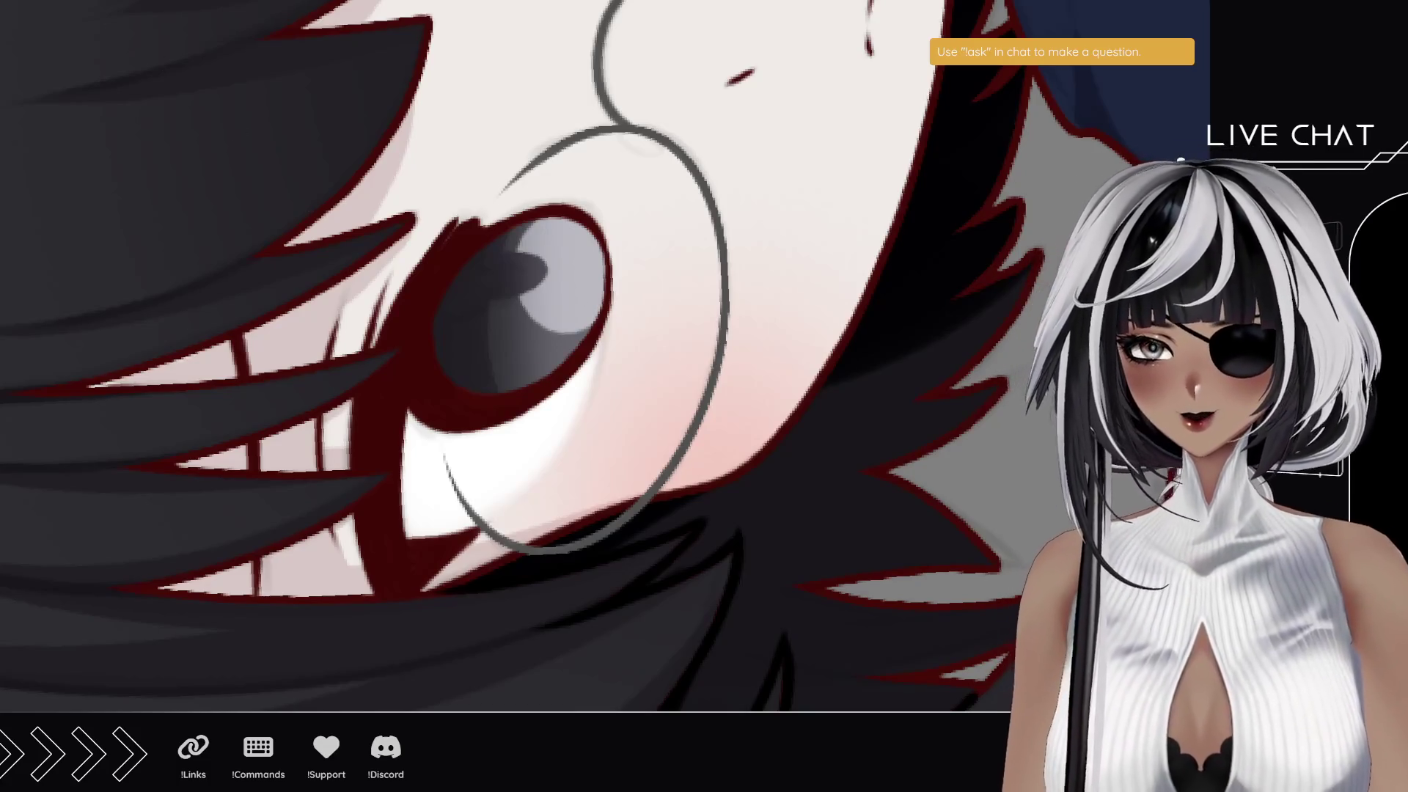
{"action": "left_click_drag", "start_coordinate": [440, 402], "coordinate": [440, 424]}
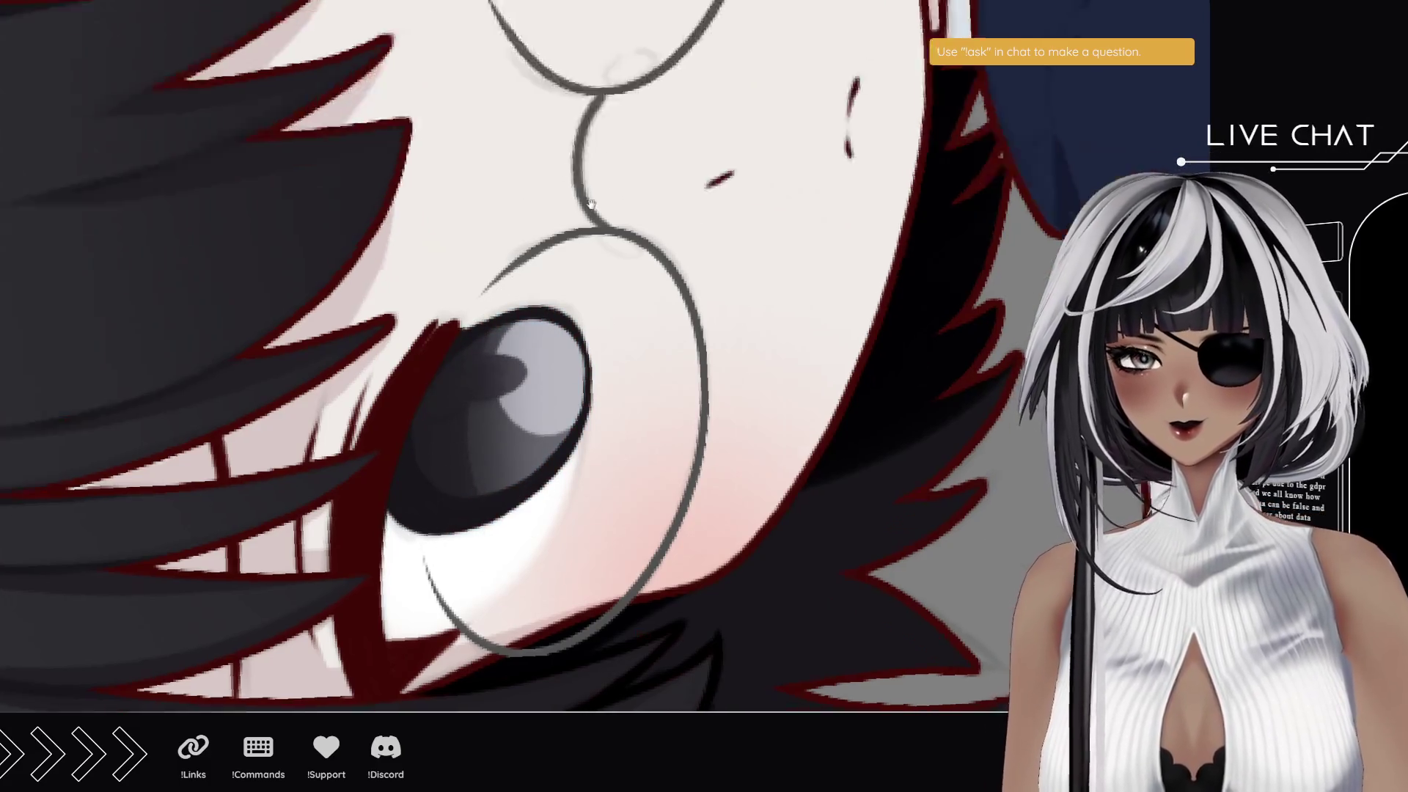
{"action": "left_click_drag", "start_coordinate": [499, 396], "coordinate": [517, 552]}
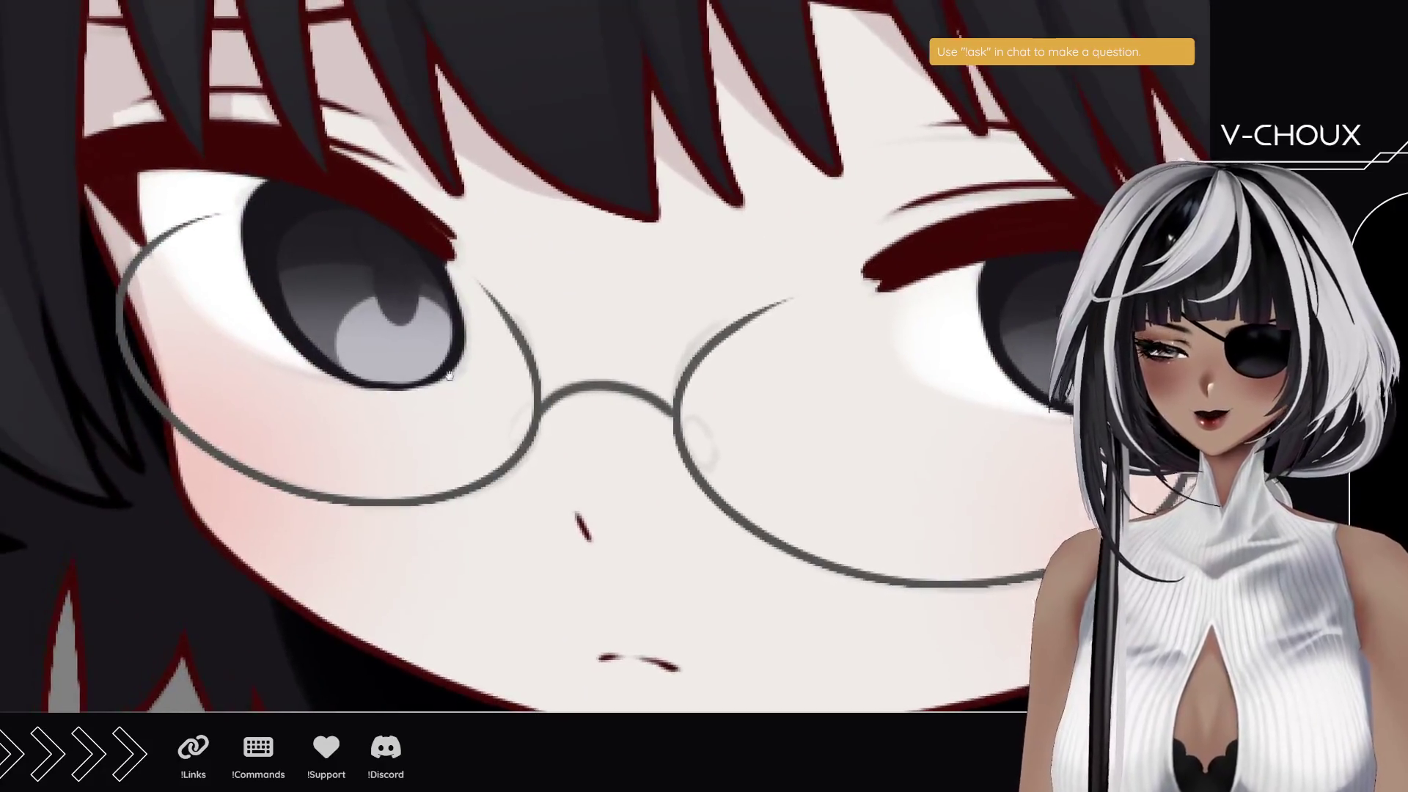
{"action": "left_click_drag", "start_coordinate": [449, 374], "coordinate": [563, 418]}
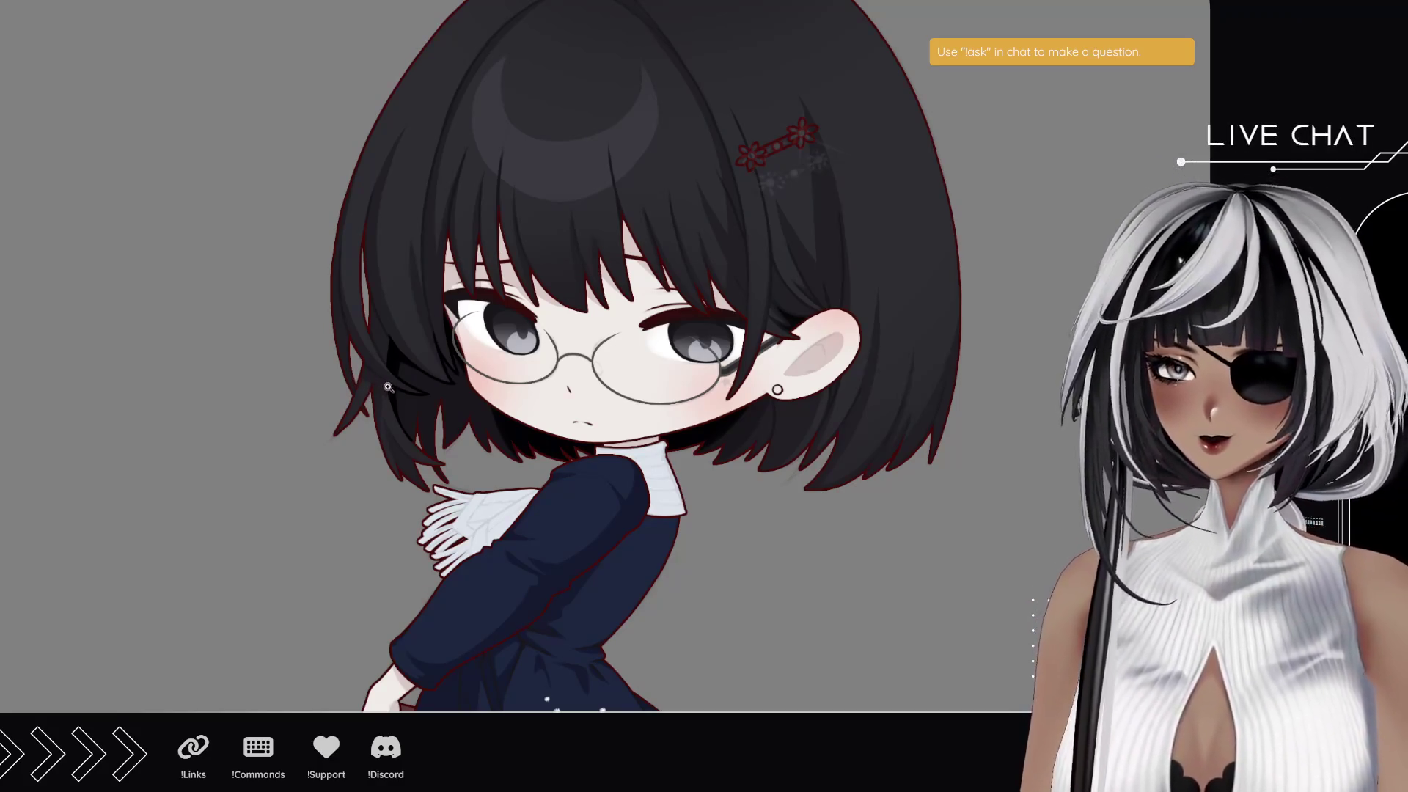
{"action": "left_click_drag", "start_coordinate": [414, 381], "coordinate": [461, 325]}
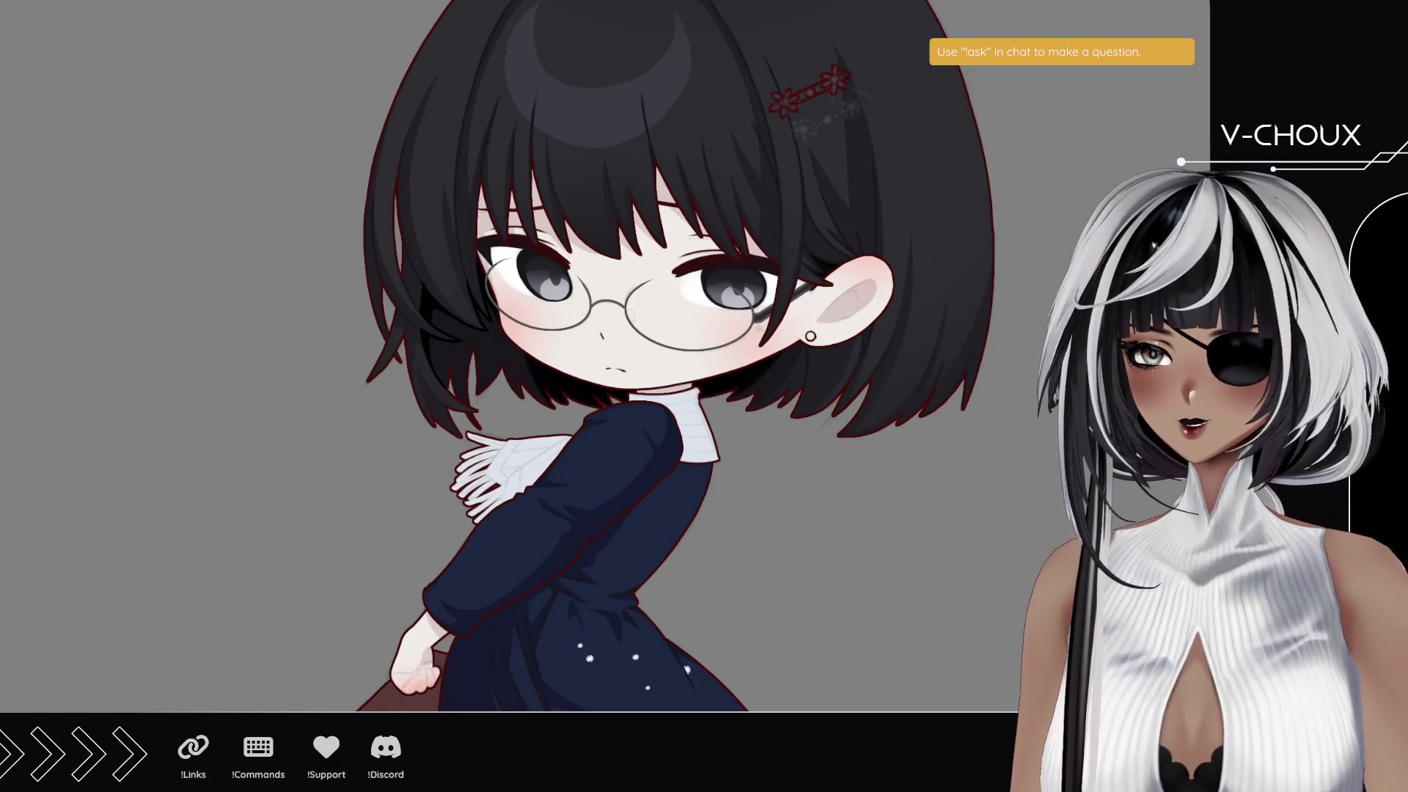
{"action": "left_click_drag", "start_coordinate": [488, 260], "coordinate": [465, 327]}
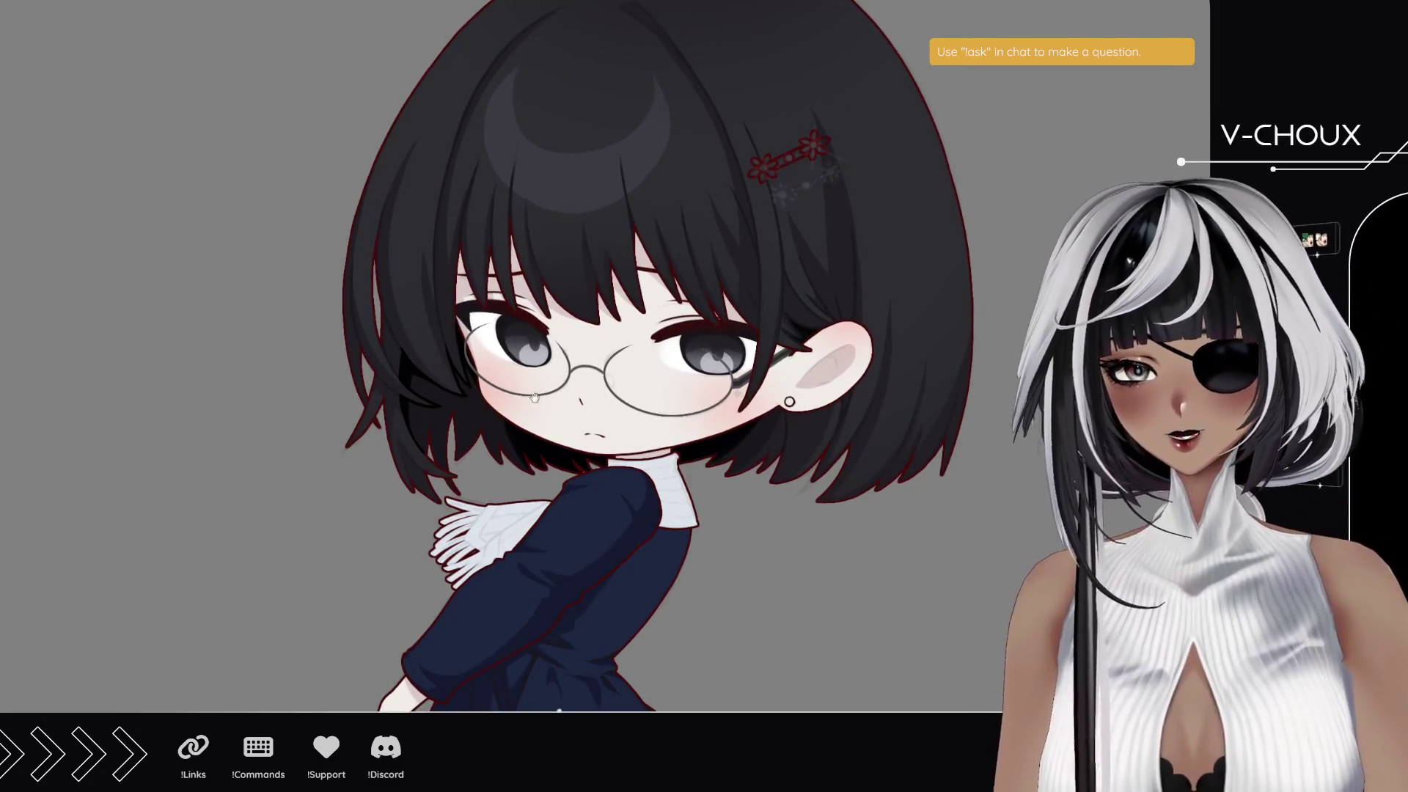
{"action": "left_click_drag", "start_coordinate": [535, 400], "coordinate": [546, 336]}
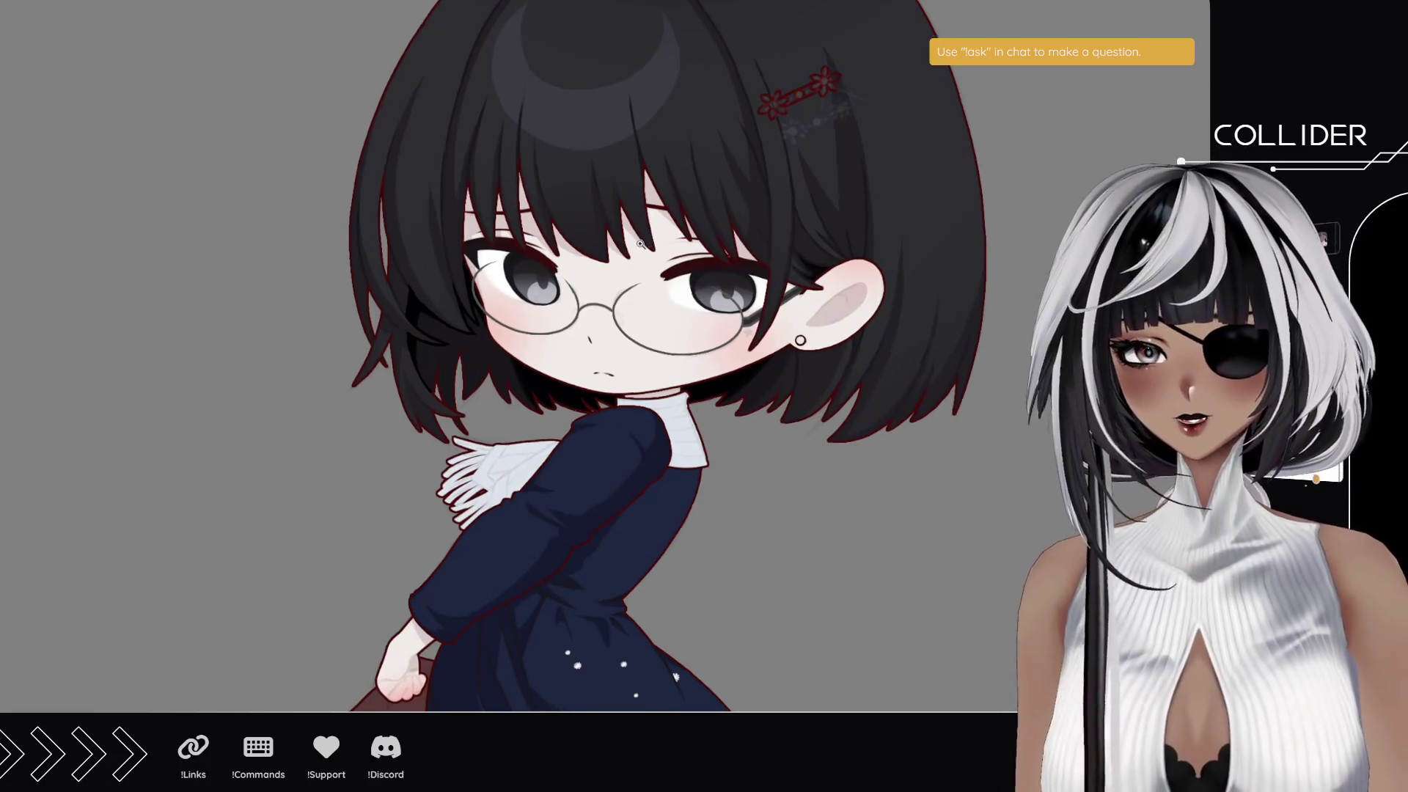
{"action": "scroll", "coordinate": [645, 242], "scroll_direction": "up", "scroll_amount": 2}
{"action": "left_click_drag", "start_coordinate": [519, 419], "coordinate": [510, 331]}
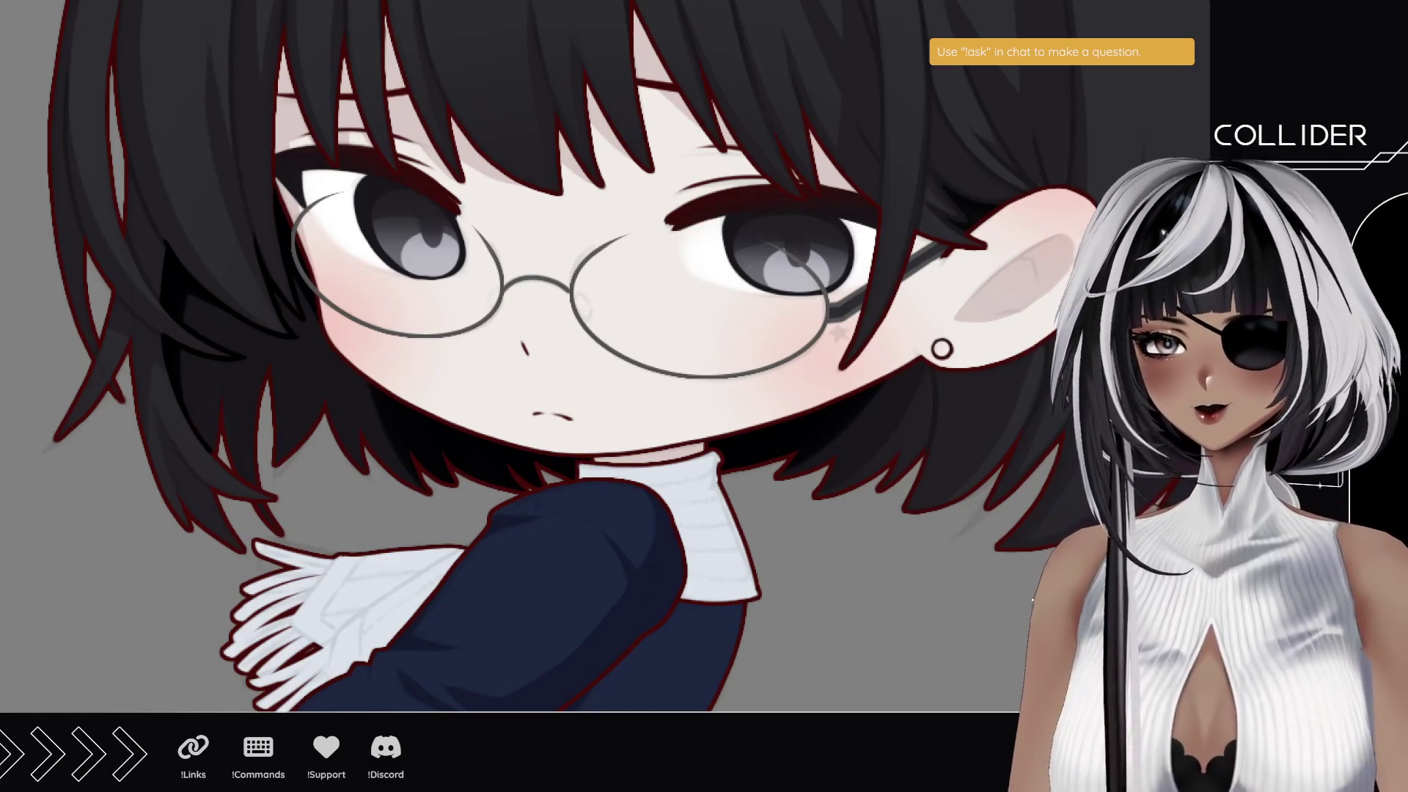
- Try a light-blue heart highlight and a curved highlight on the iris, then undo both
{"action": "scroll", "coordinate": [350, 262], "scroll_direction": "up", "scroll_amount": 5}
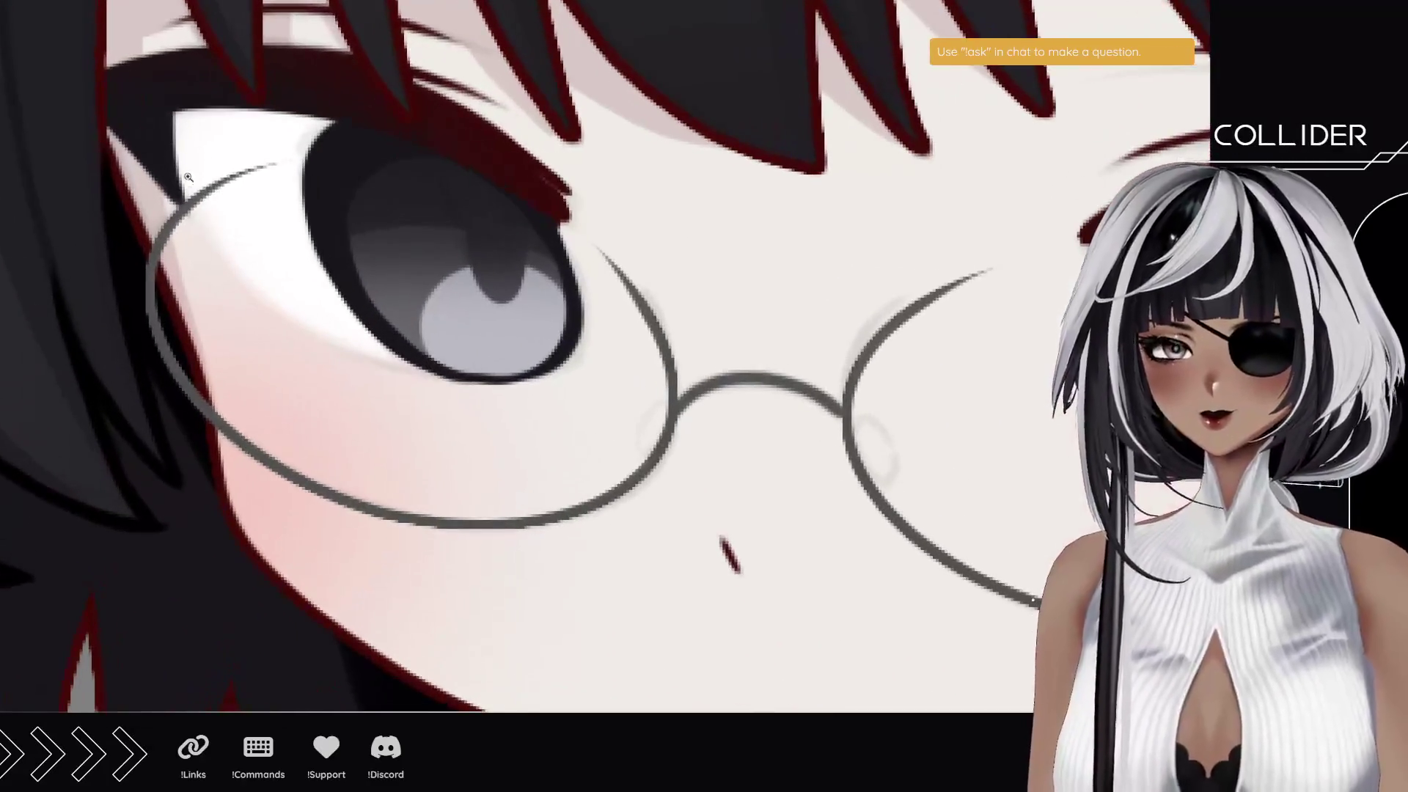
{"action": "scroll", "coordinate": [321, 201], "scroll_direction": "up", "scroll_amount": 1}
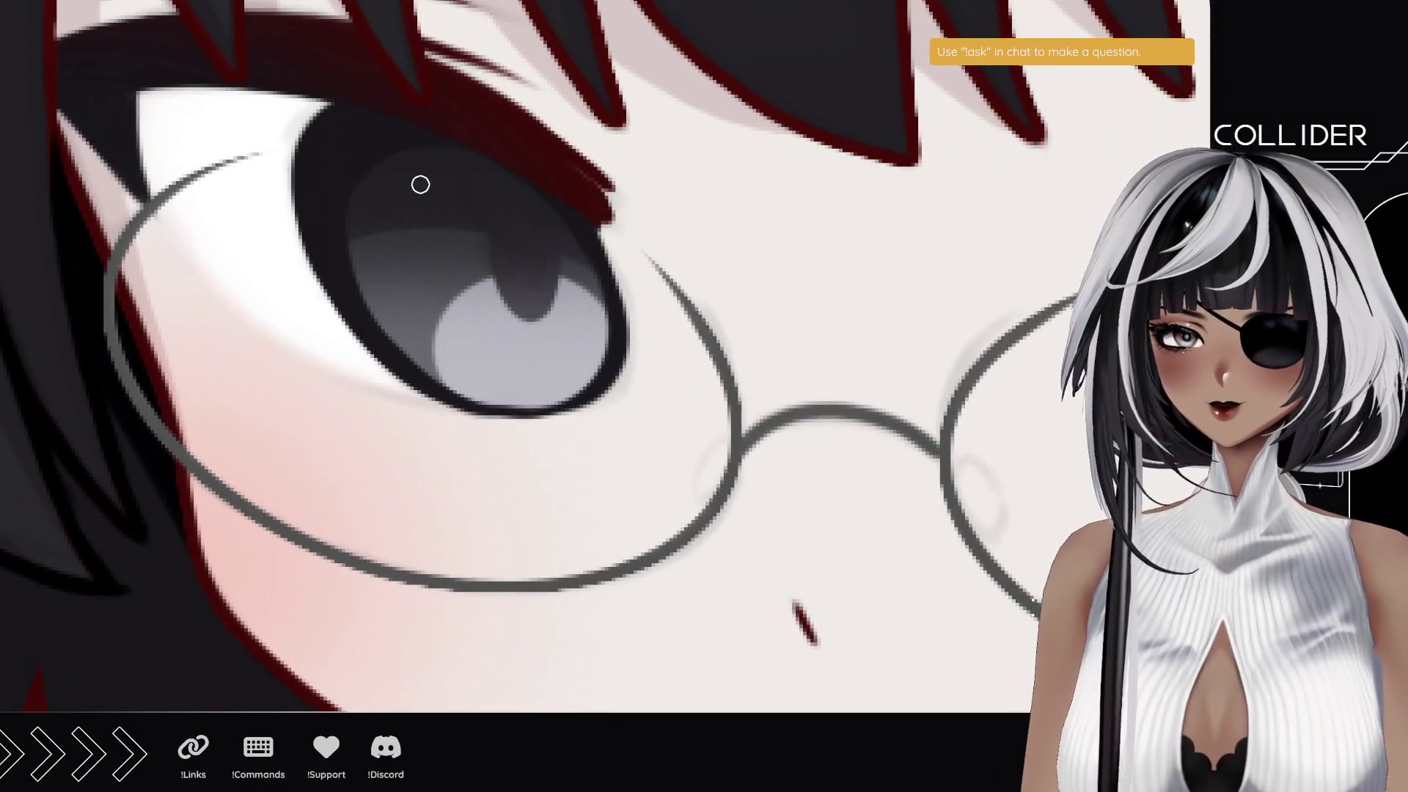
{"action": "mouse_move", "coordinate": [456, 188]}
{"action": "left_mouse_down"}
{"action": "mouse_move", "coordinate": [425, 204]}
{"action": "mouse_move", "coordinate": [427, 192]}
{"action": "left_mouse_up"}
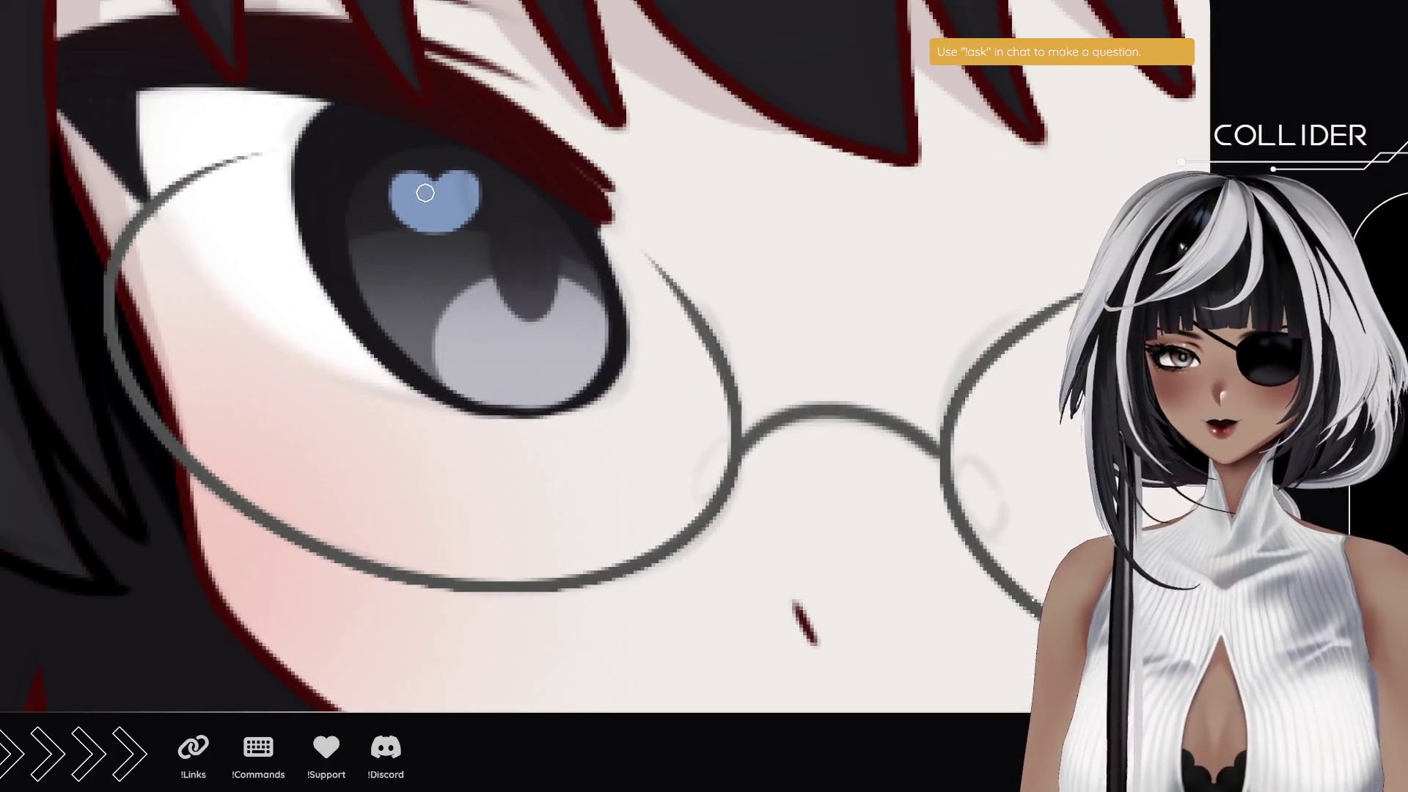
{"action": "key", "text": "ctrl+z"}
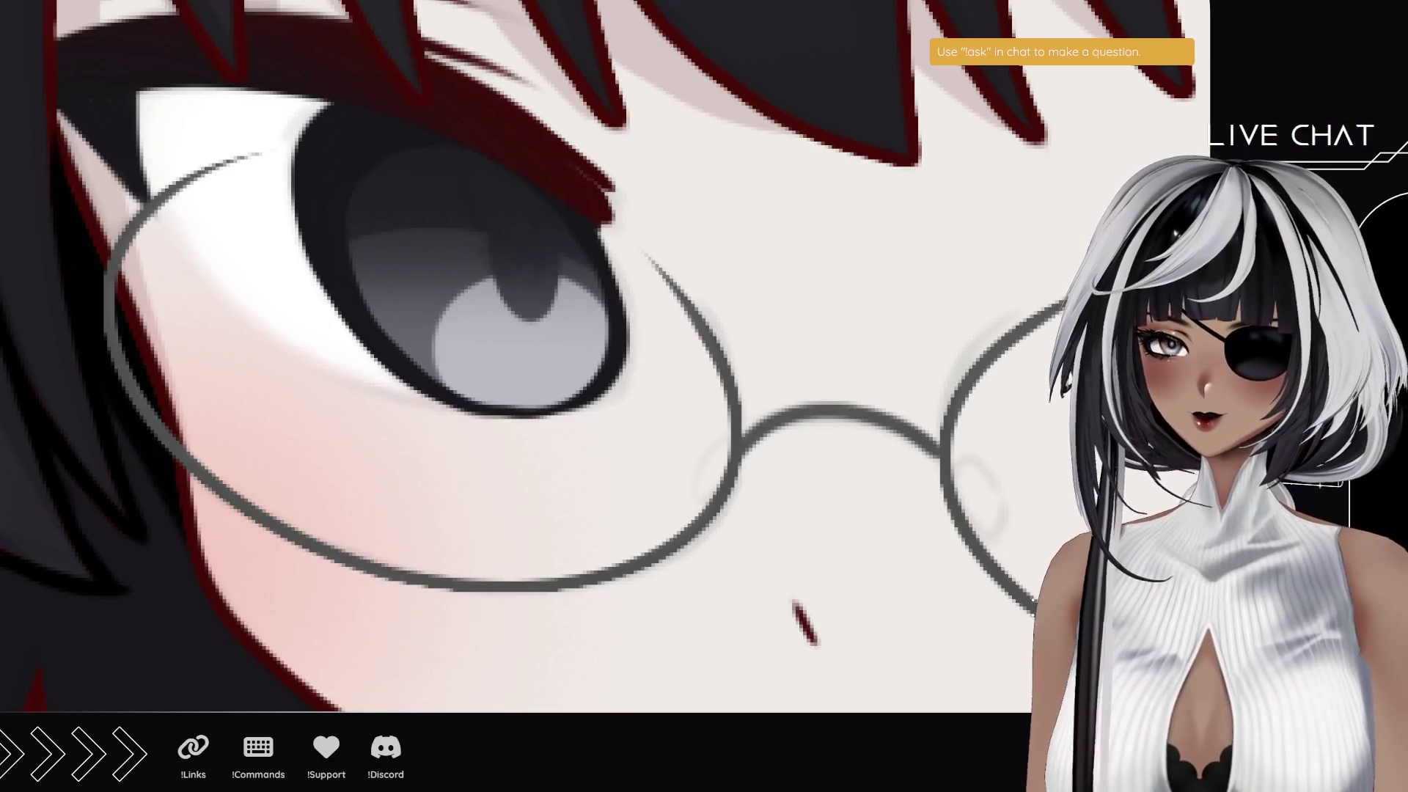
{"action": "mouse_move", "coordinate": [460, 209]}
{"action": "left_mouse_down"}
{"action": "mouse_move", "coordinate": [400, 187]}
{"action": "mouse_move", "coordinate": [457, 170]}
{"action": "mouse_move", "coordinate": [407, 200]}
{"action": "mouse_move", "coordinate": [508, 217]}
{"action": "left_mouse_up"}
{"action": "key", "text": "ctrl+z"}
{"action": "key", "text": "ctrl+z"}
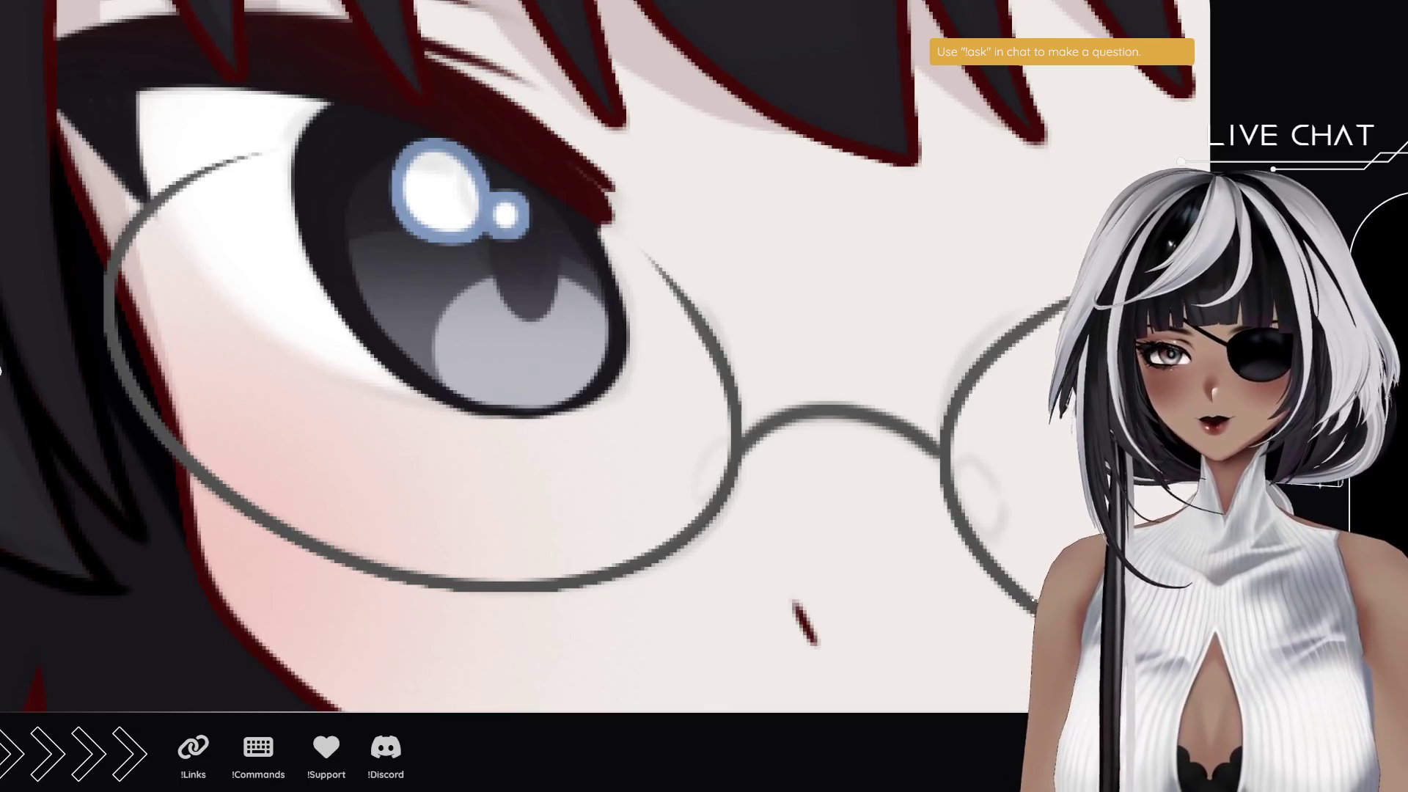
- Undo the old highlights, then paint a large white highlight and a small dot in the left eye
{"action": "key", "text": "ctrl+0"}
{"action": "scroll", "coordinate": [601, 345], "scroll_direction": "up", "scroll_amount": 4}
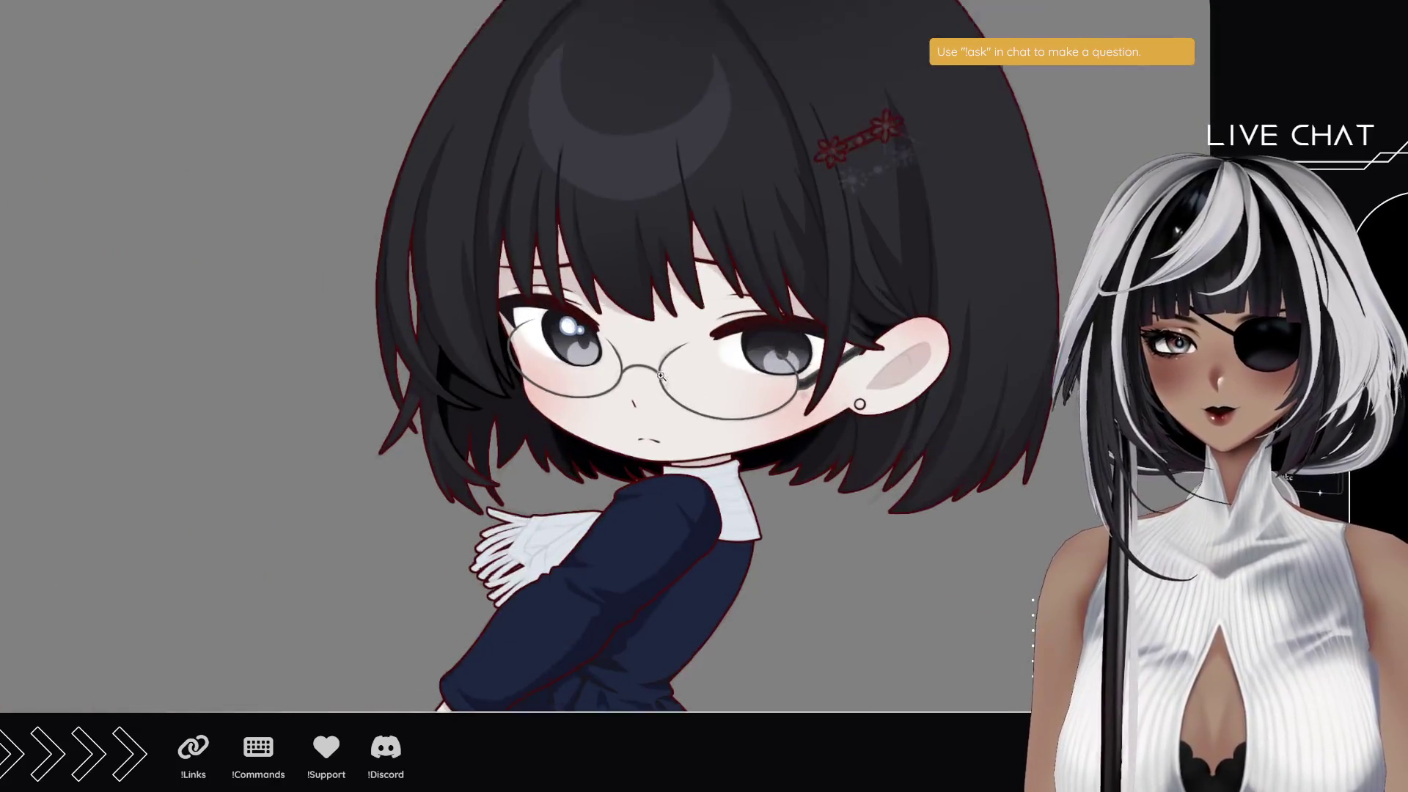
{"action": "scroll", "coordinate": [602, 344], "scroll_direction": "up", "scroll_amount": 1}
{"action": "key", "text": "ctrl+z"}
{"action": "key", "text": "ctrl+z"}
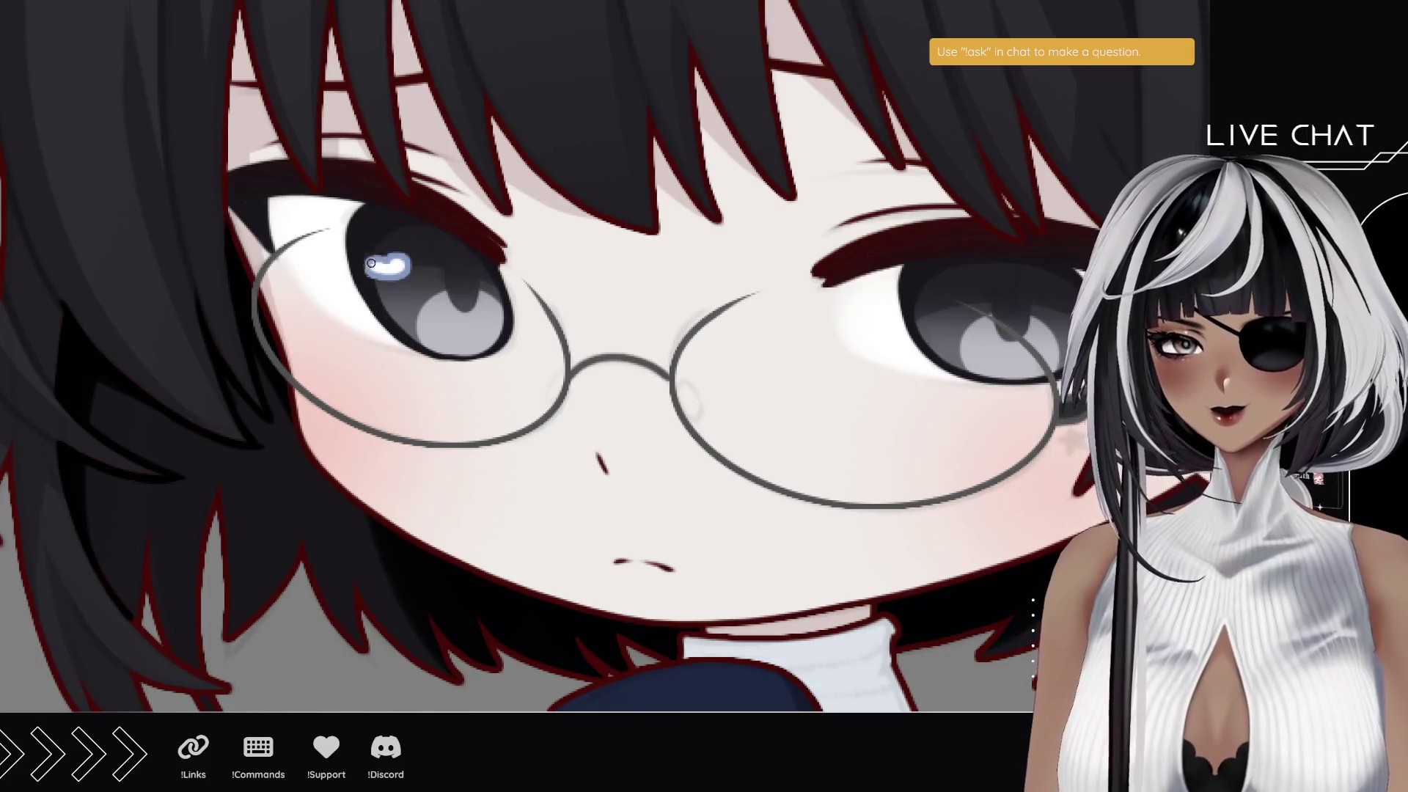
{"action": "left_click_drag", "start_coordinate": [371, 265], "coordinate": [384, 265]}
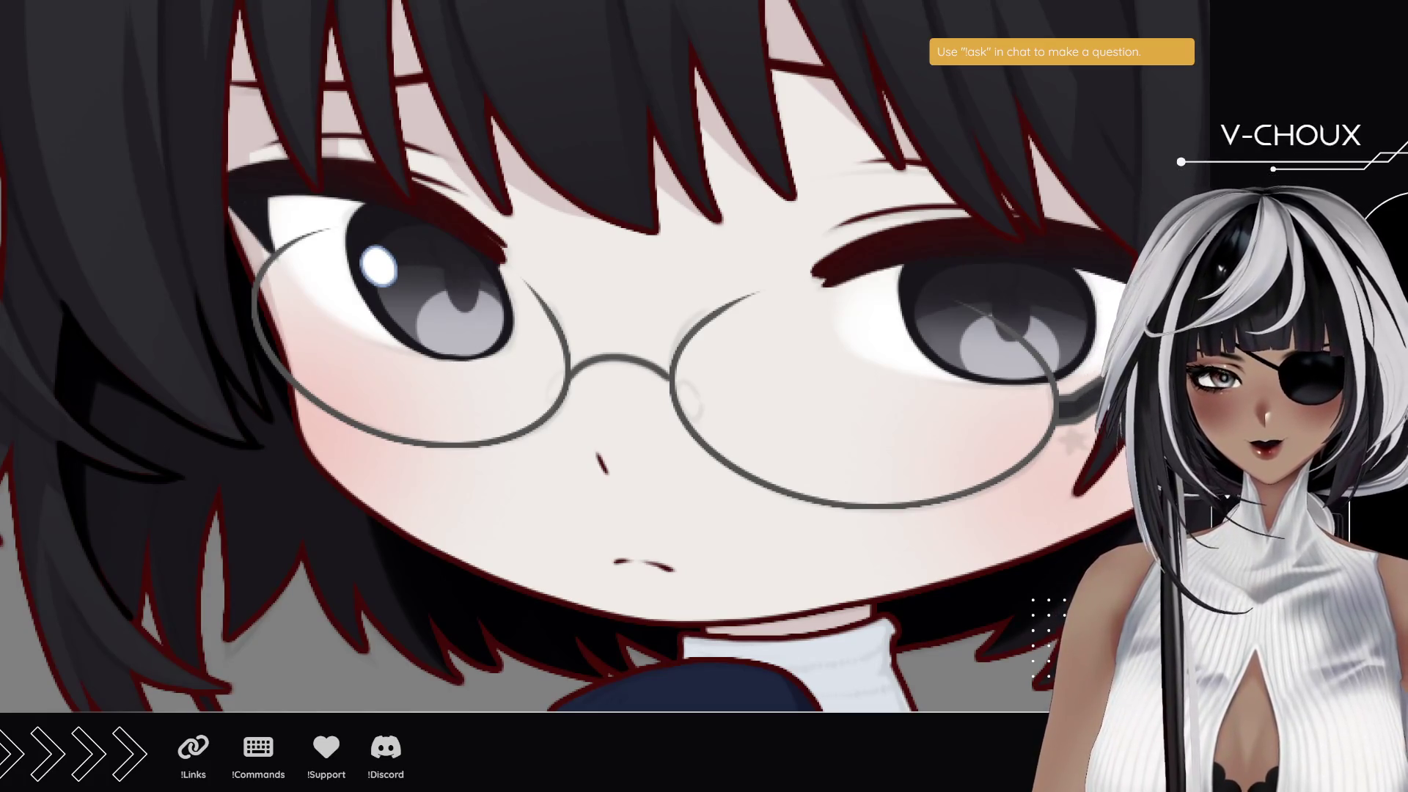
{"action": "left_click", "coordinate": [379, 267]}
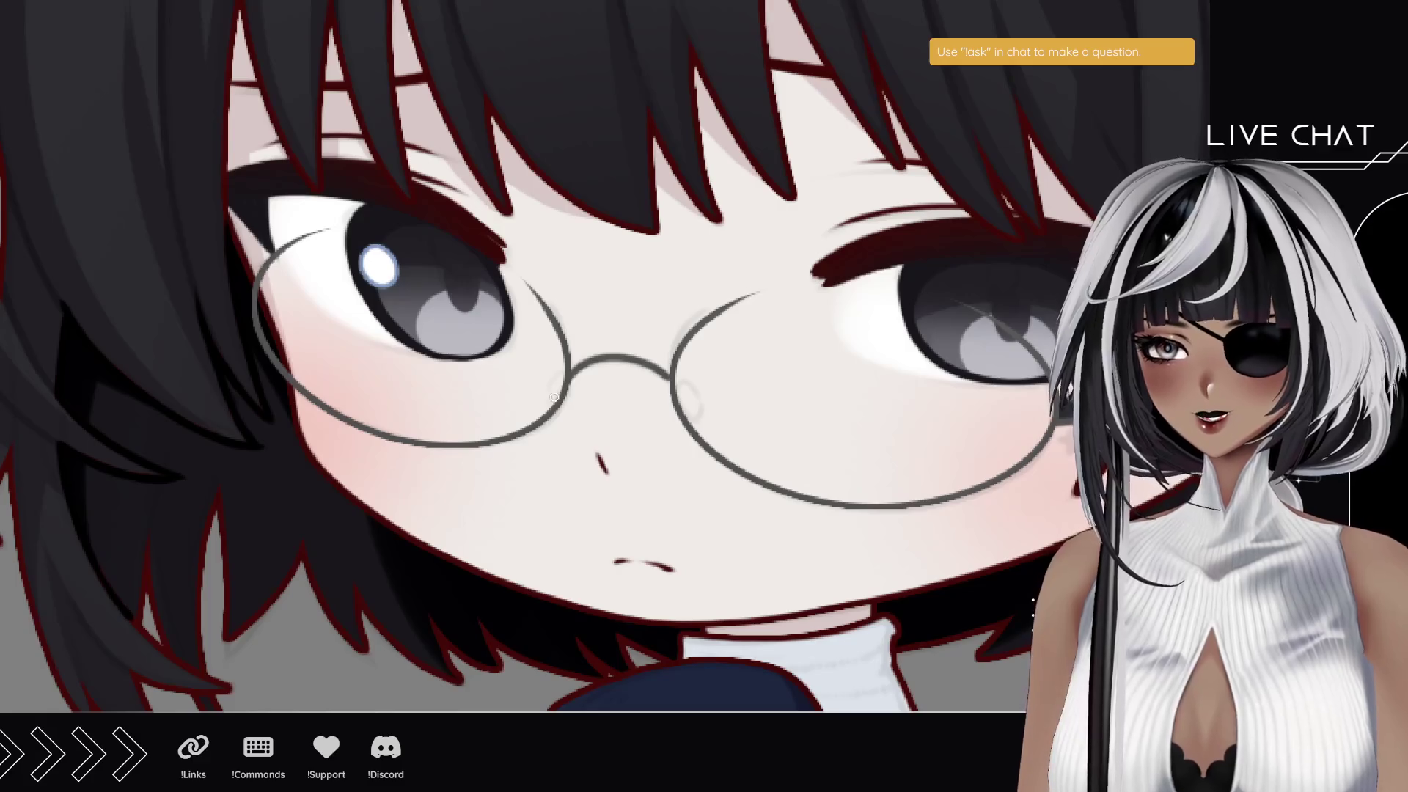
{"action": "left_click", "coordinate": [412, 267]}
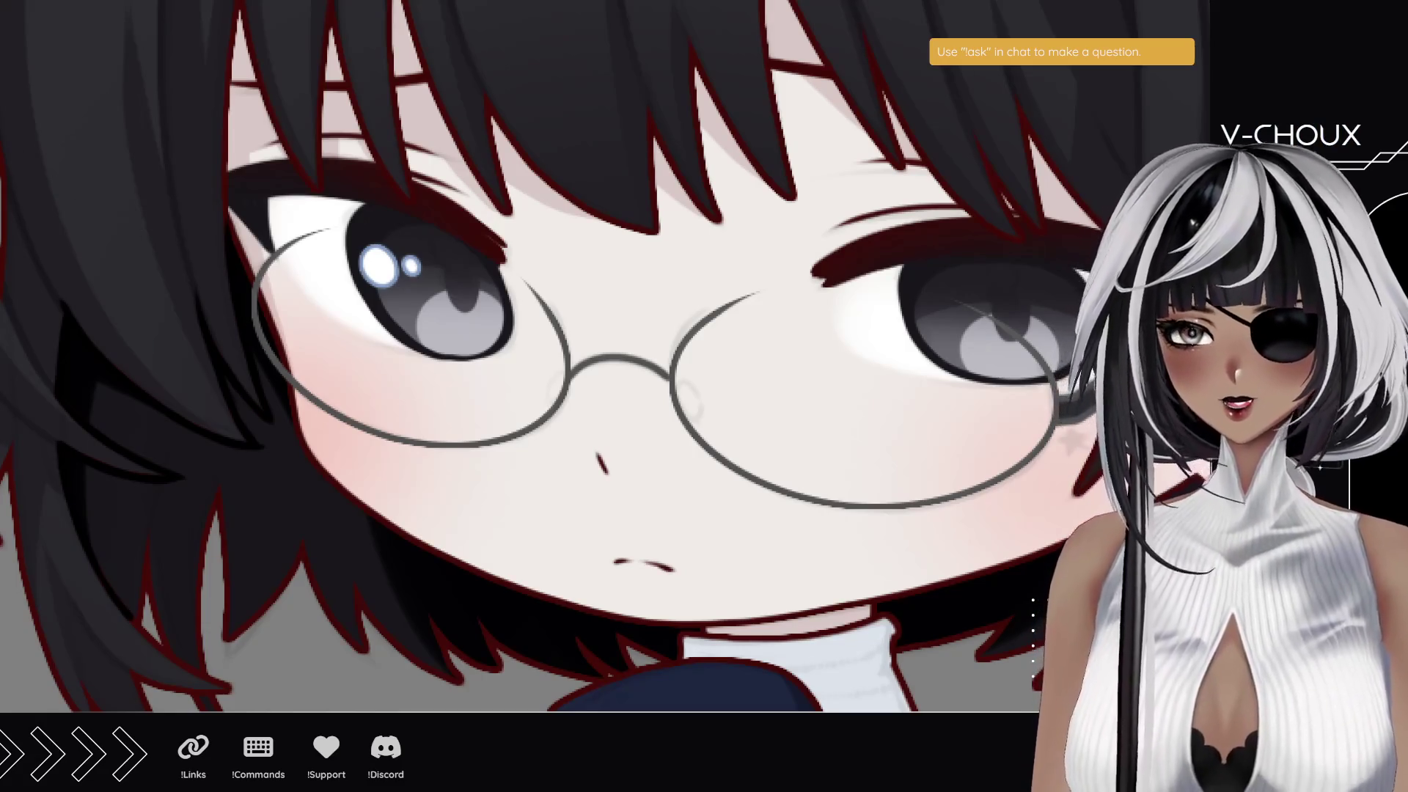
- Lasso the left eye's large and small highlights and copy them into the right eye
{"action": "mouse_move", "coordinate": [422, 237]}
{"action": "left_mouse_down"}
{"action": "mouse_move", "coordinate": [451, 277]}
{"action": "mouse_move", "coordinate": [334, 363]}
{"action": "mouse_move", "coordinate": [424, 233]}
{"action": "left_mouse_up"}
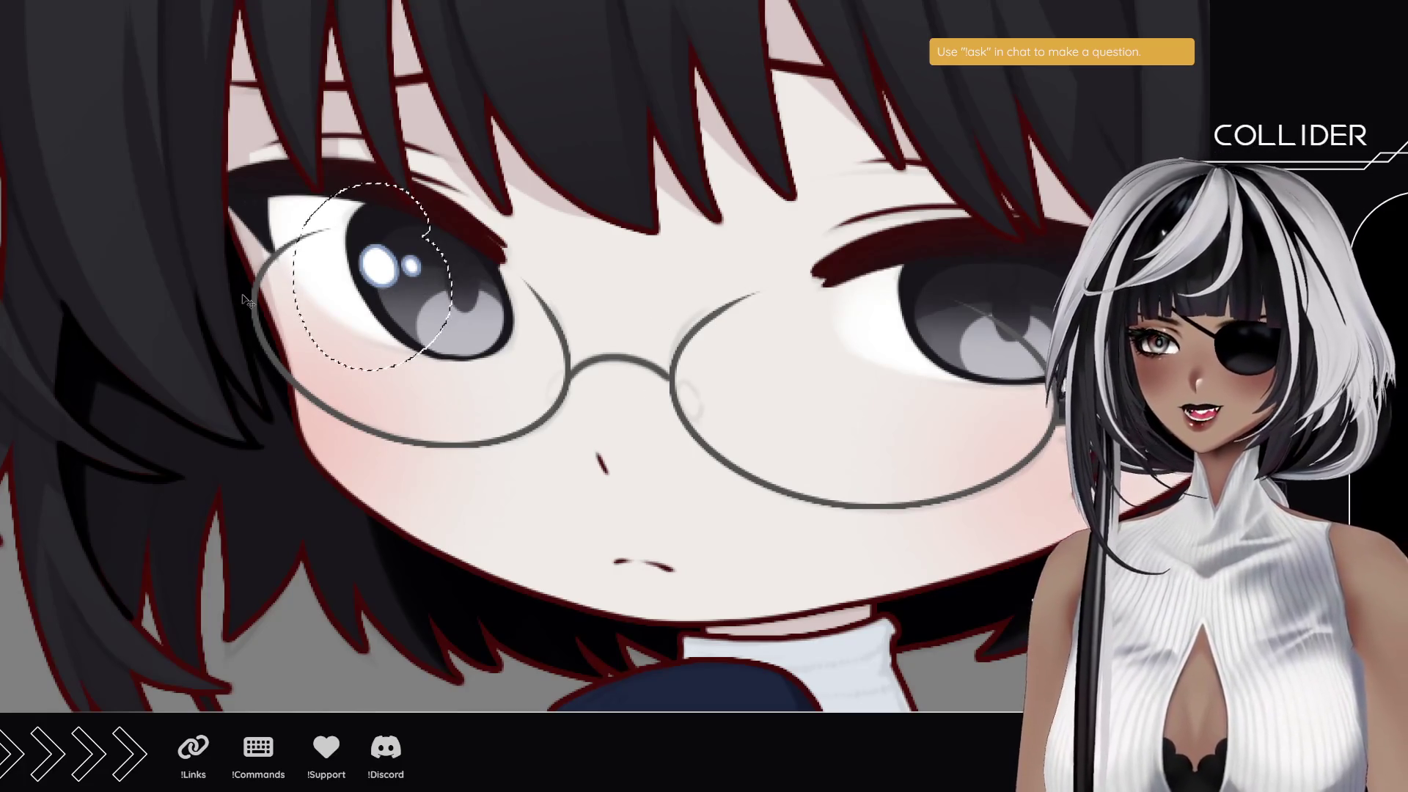
{"action": "mouse_move", "coordinate": [343, 301]}
{"action": "left_mouse_down"}
{"action": "mouse_move", "coordinate": [895, 330]}
{"action": "mouse_move", "coordinate": [942, 320]}
{"action": "mouse_move", "coordinate": [932, 317]}
{"action": "left_mouse_up"}
{"action": "scroll", "coordinate": [931, 317], "scroll_direction": "down", "scroll_amount": 5}
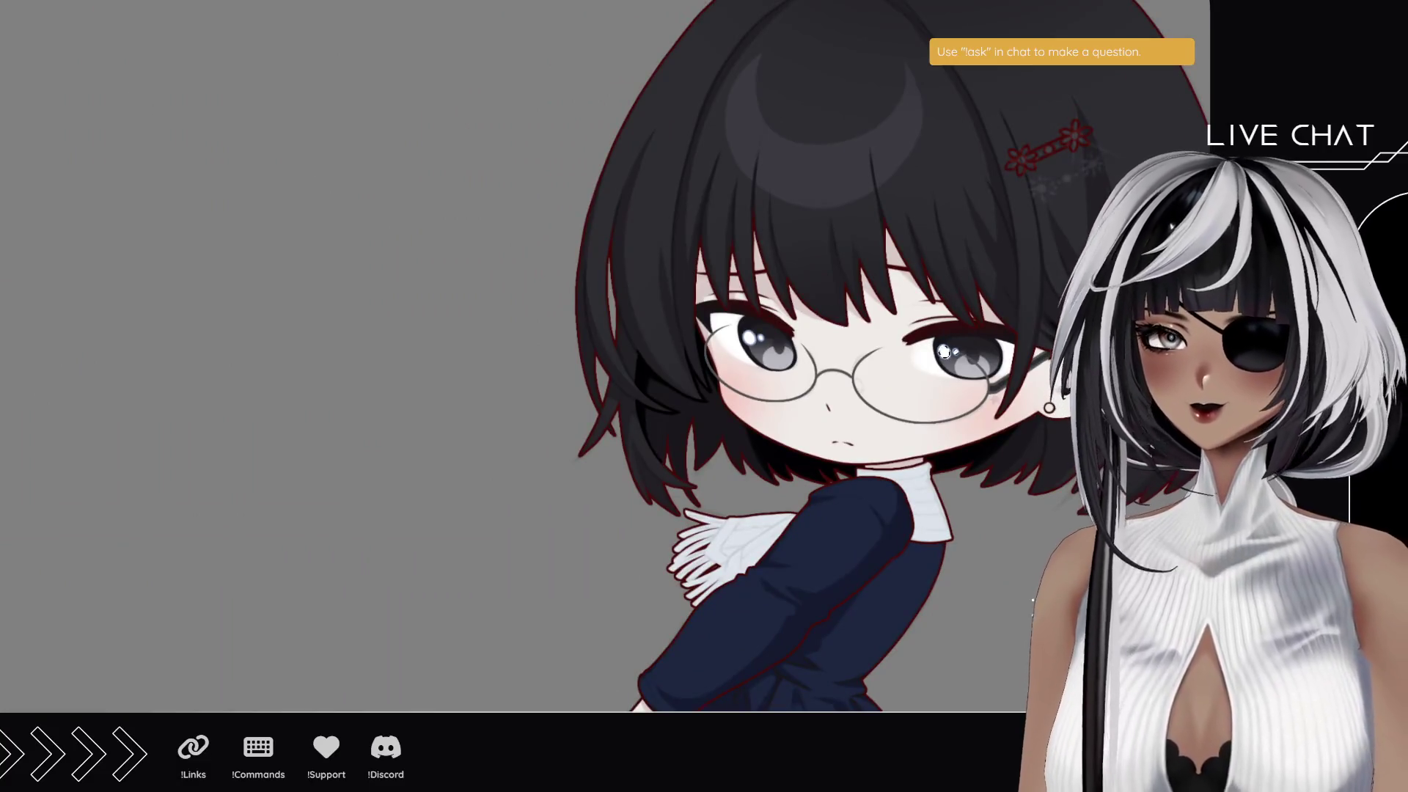
{"action": "scroll", "coordinate": [466, 459], "scroll_direction": "down", "scroll_amount": 2}
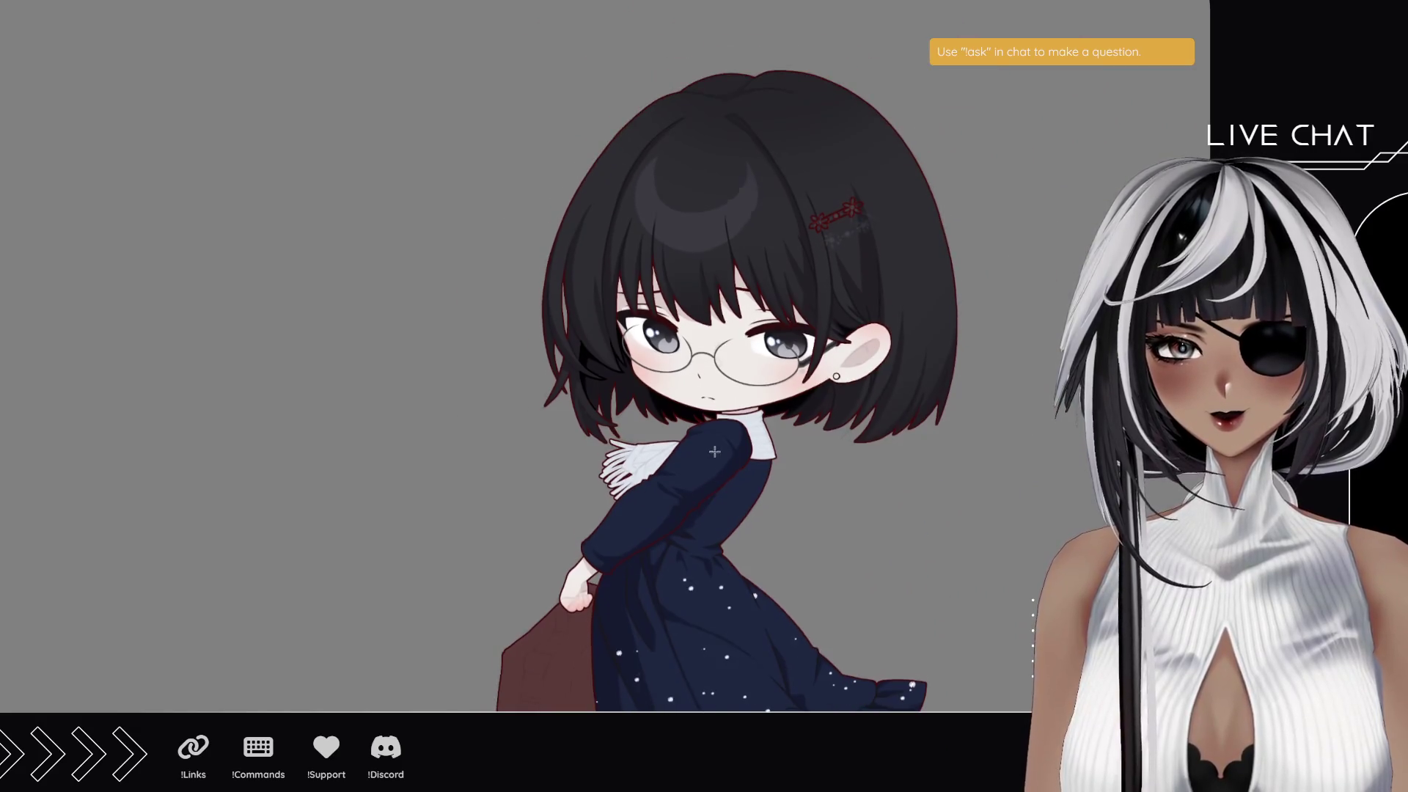
{"action": "scroll", "coordinate": [748, 368], "scroll_direction": "up", "scroll_amount": 5}
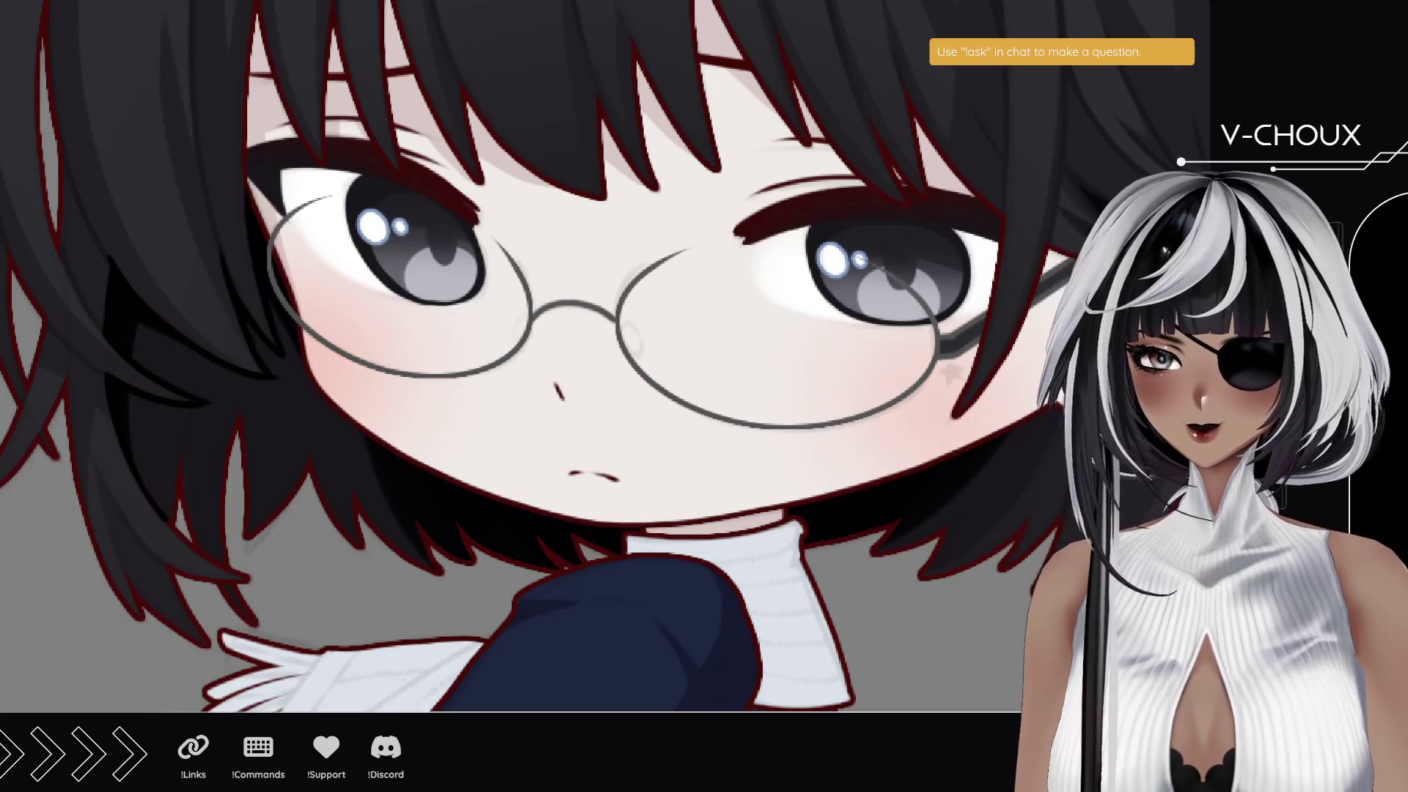
{"action": "scroll", "coordinate": [884, 266], "scroll_direction": "up", "scroll_amount": 3}
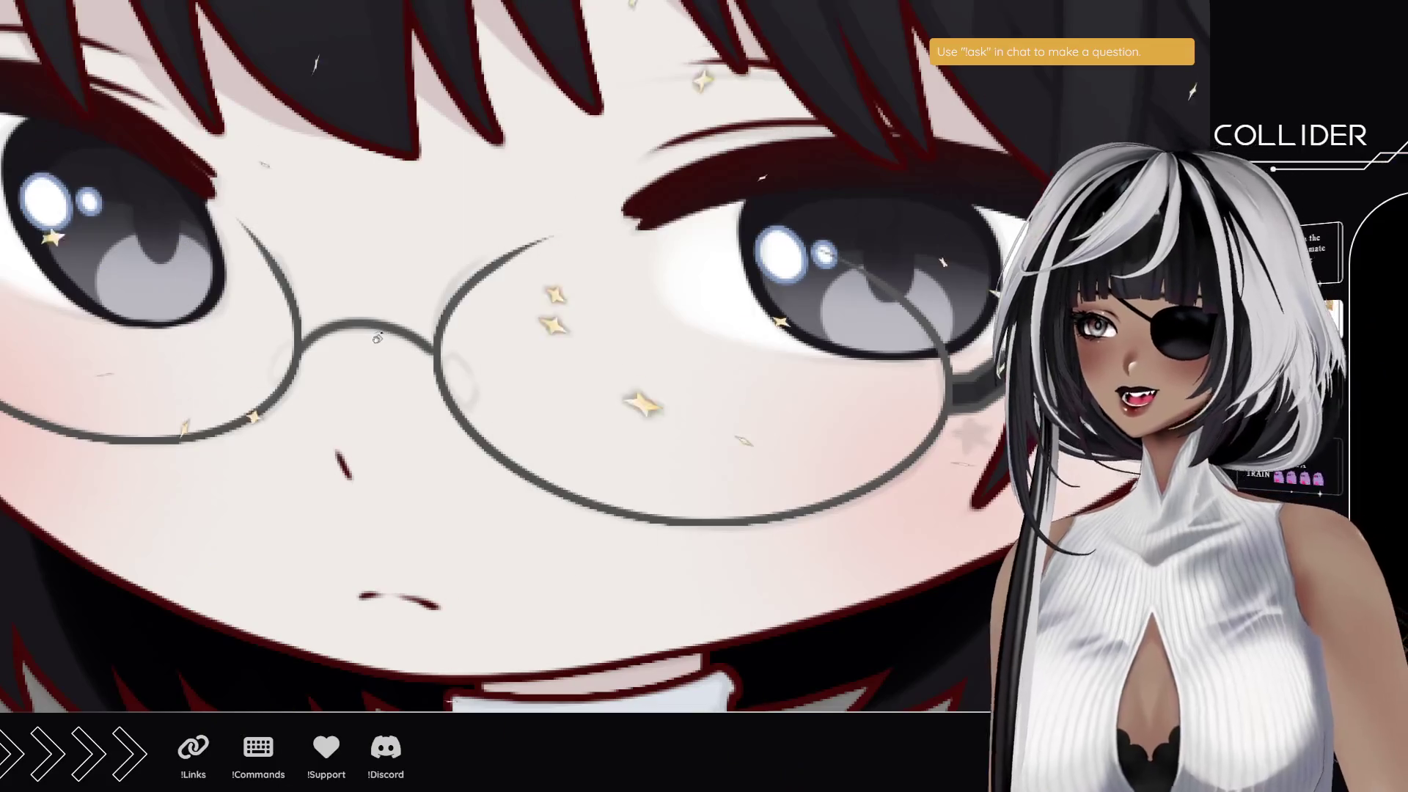
{"action": "mouse_move", "coordinate": [376, 338]}
{"action": "left_mouse_down"}
{"action": "mouse_move", "coordinate": [406, 370]}
{"action": "mouse_move", "coordinate": [383, 396]}
{"action": "mouse_move", "coordinate": [398, 415]}
{"action": "left_mouse_up"}
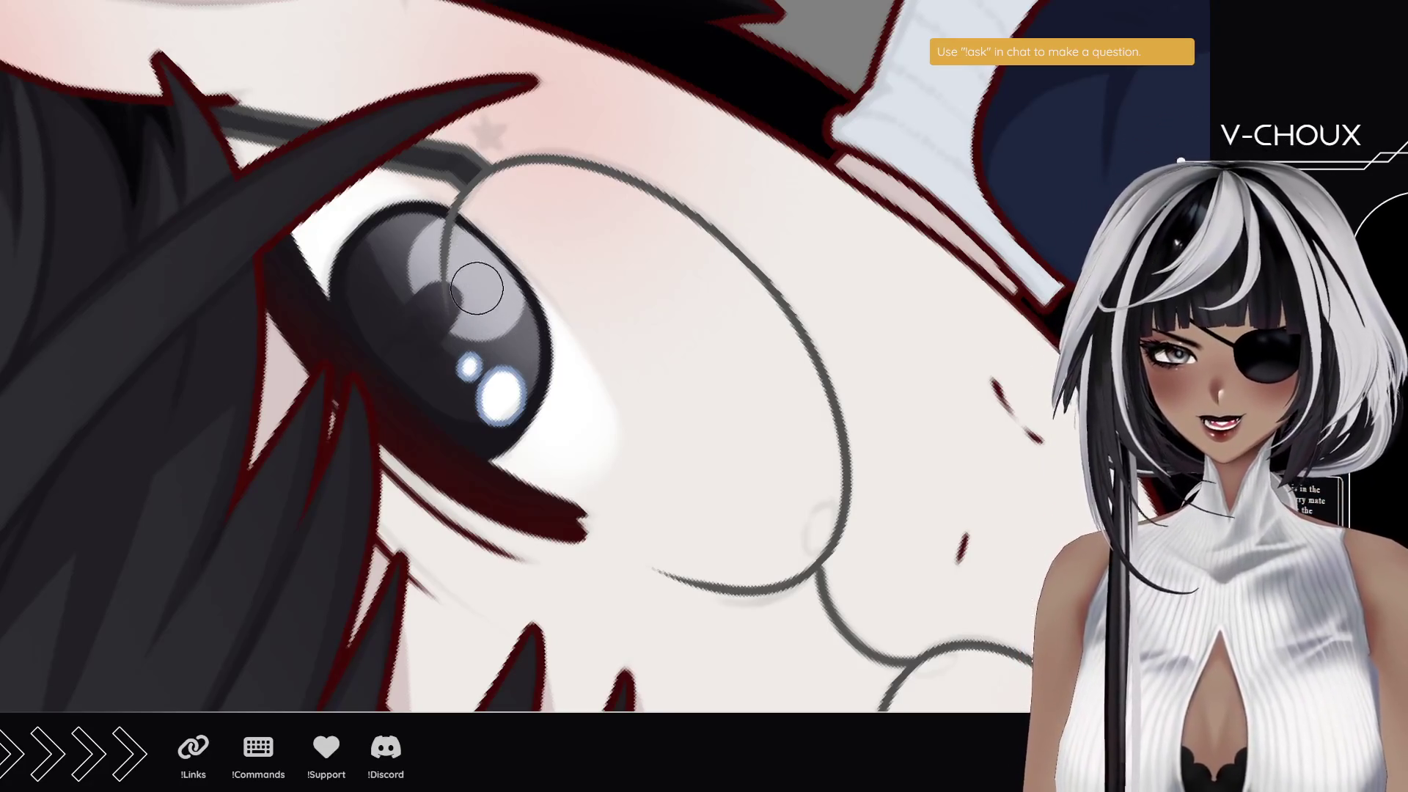
{"action": "key", "text": "ctrl+0"}
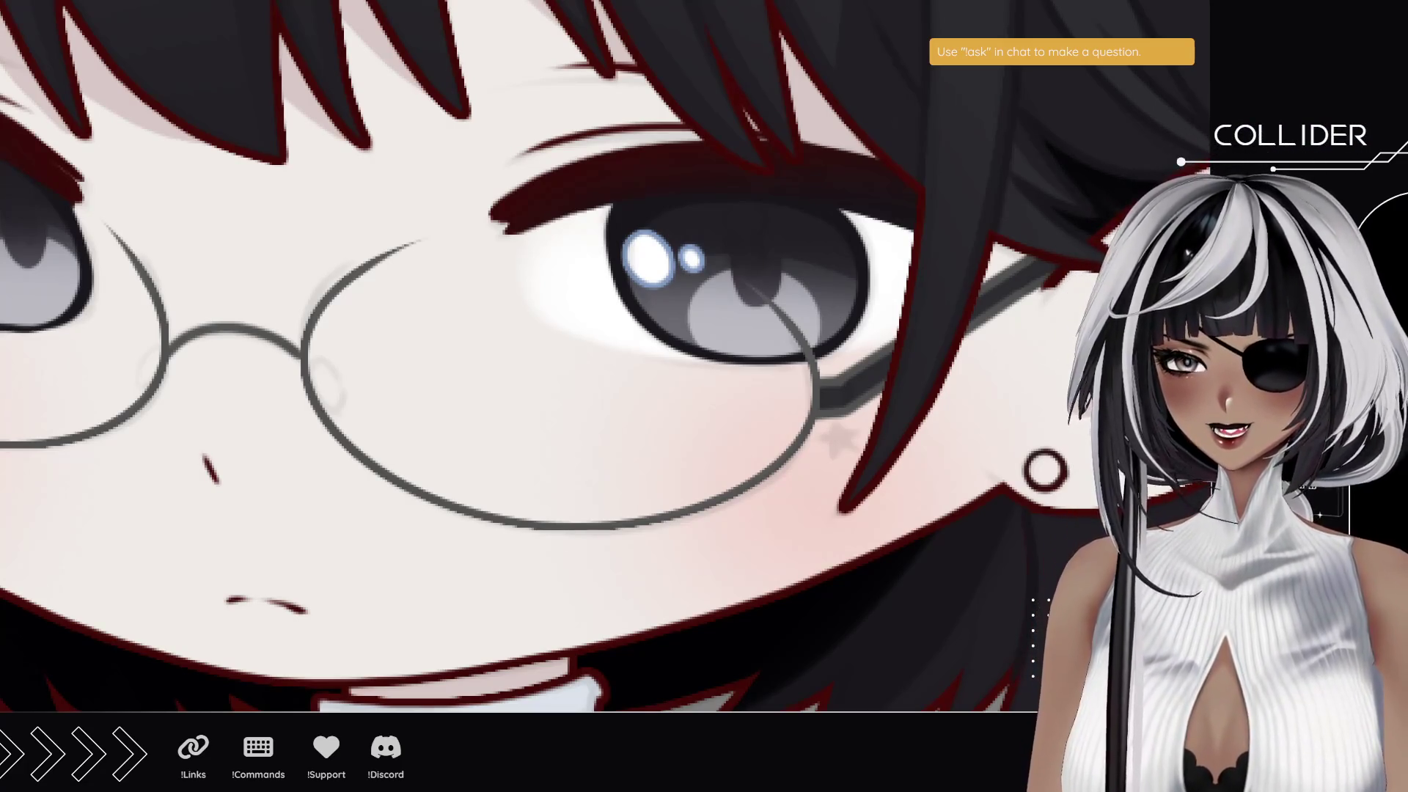
{"action": "key", "text": "ctrl+0"}
{"action": "left_click", "coordinate": [541, 403]}
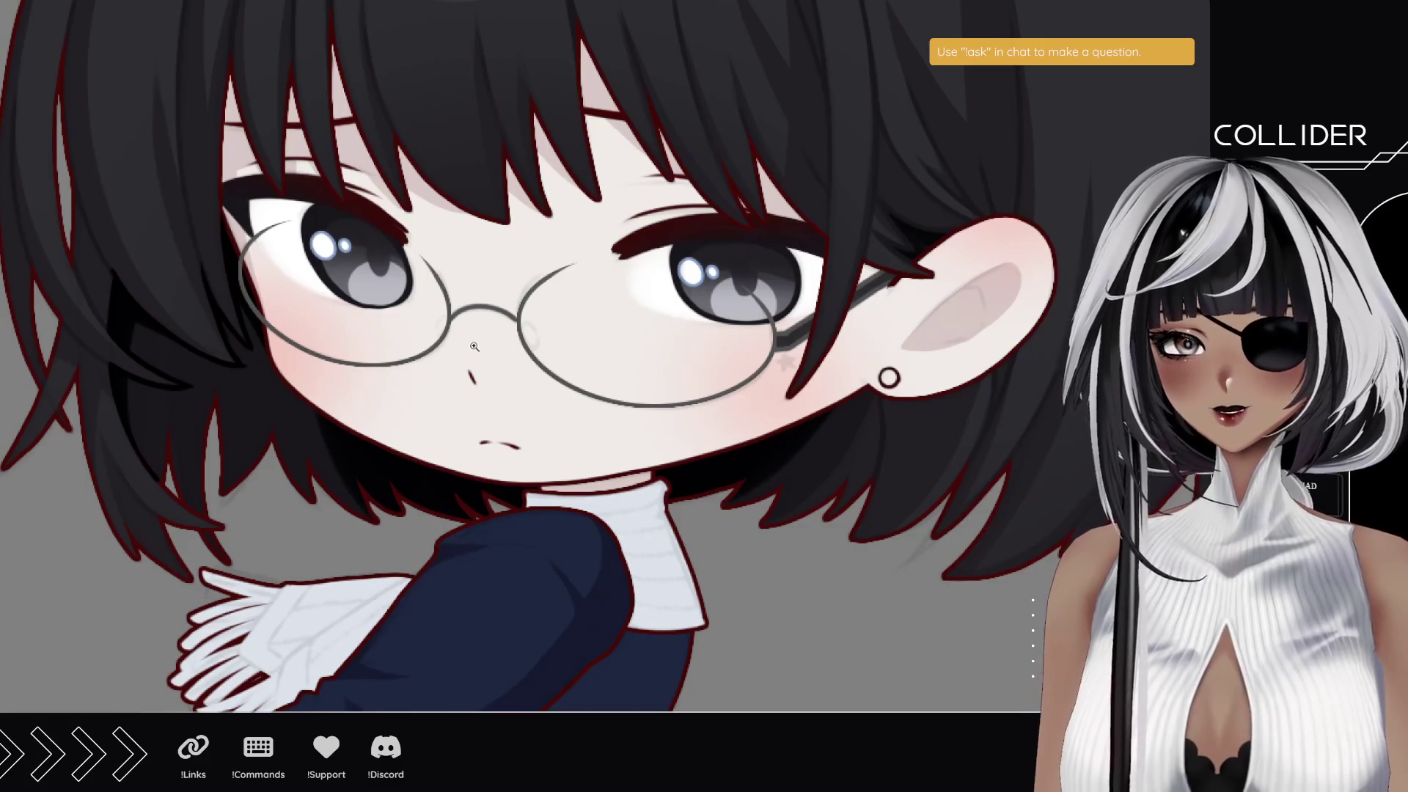
{"action": "left_click", "coordinate": [475, 346], "text": "alt"}
{"action": "left_click", "coordinate": [490, 363]}
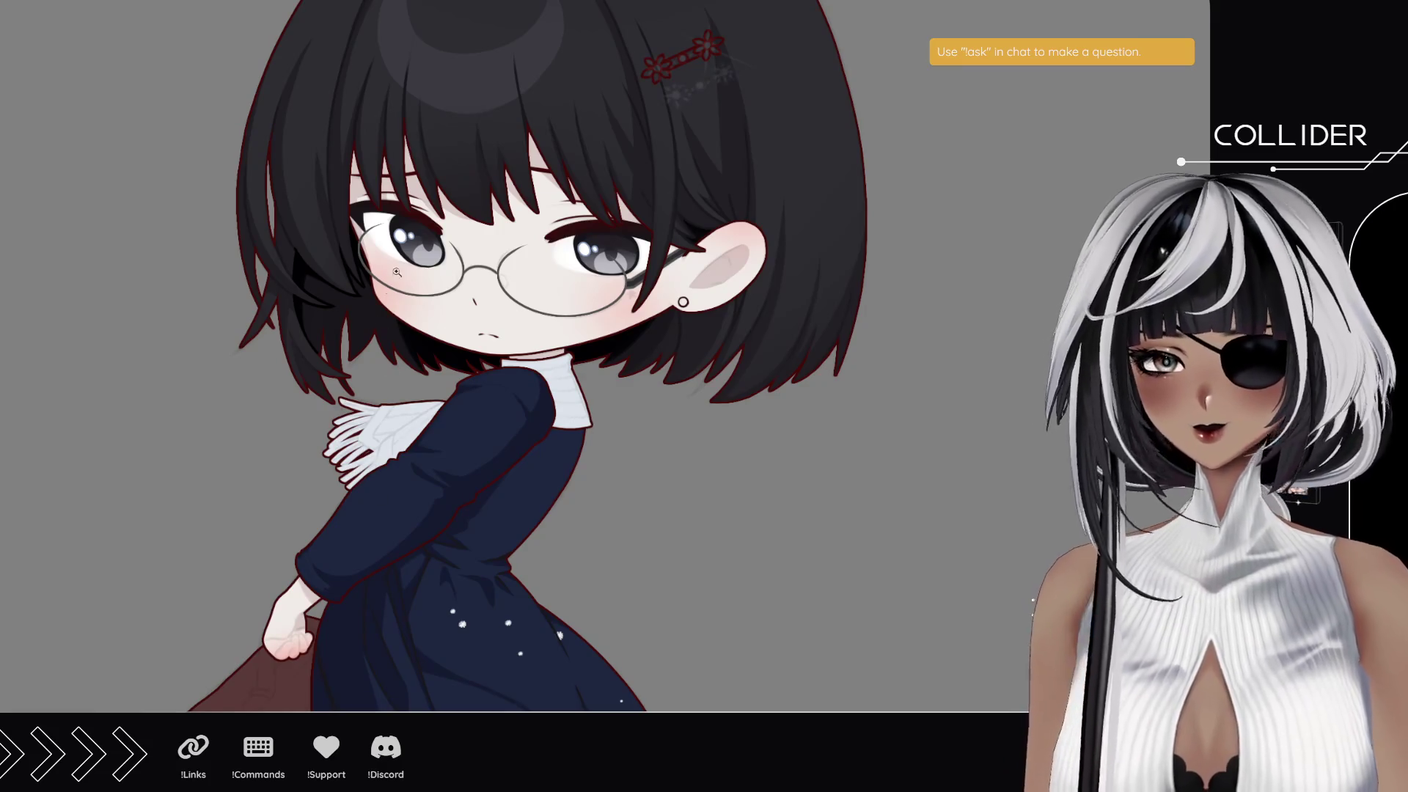
{"action": "scroll", "coordinate": [411, 253], "scroll_direction": "up", "scroll_amount": 5}
{"action": "scroll", "coordinate": [403, 252], "scroll_direction": "down", "scroll_amount": 1}
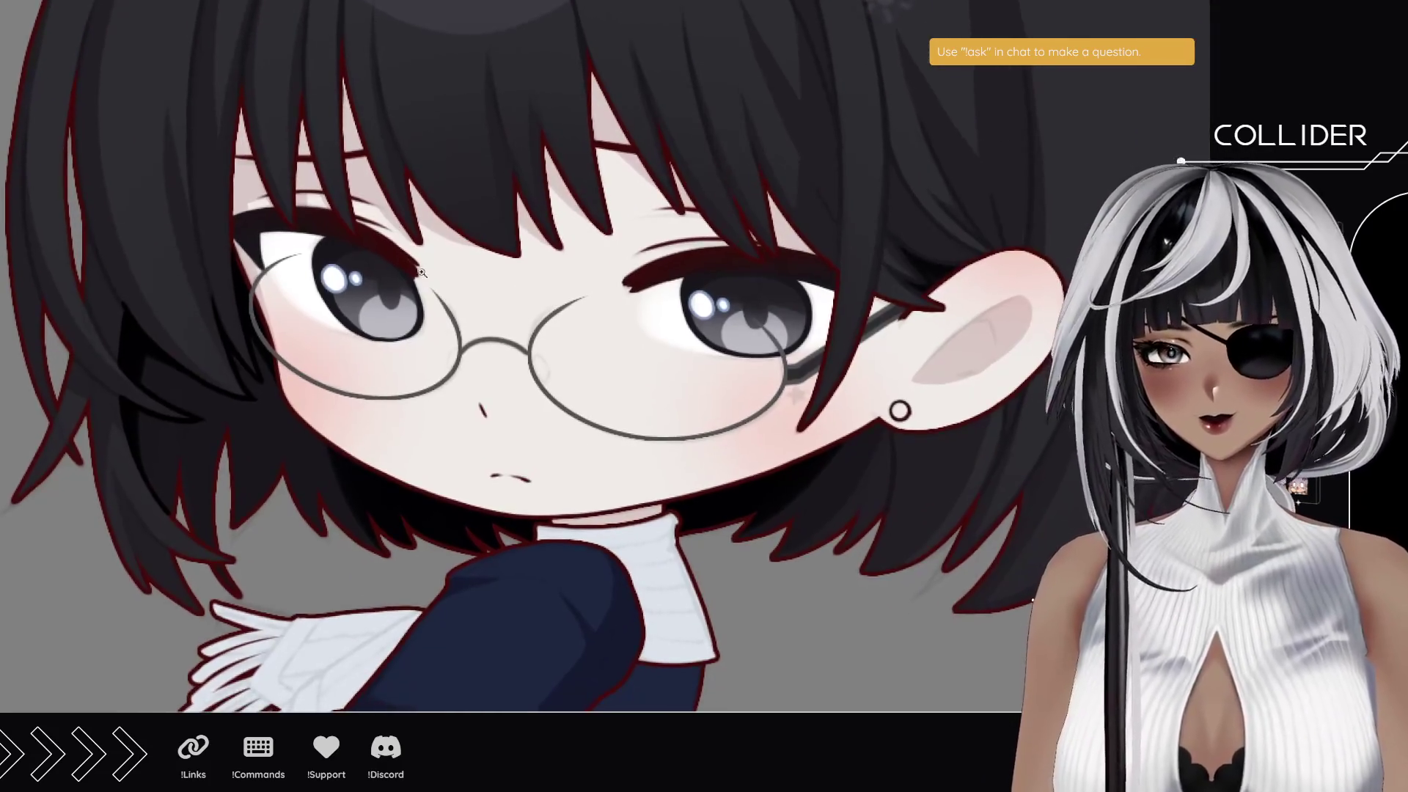
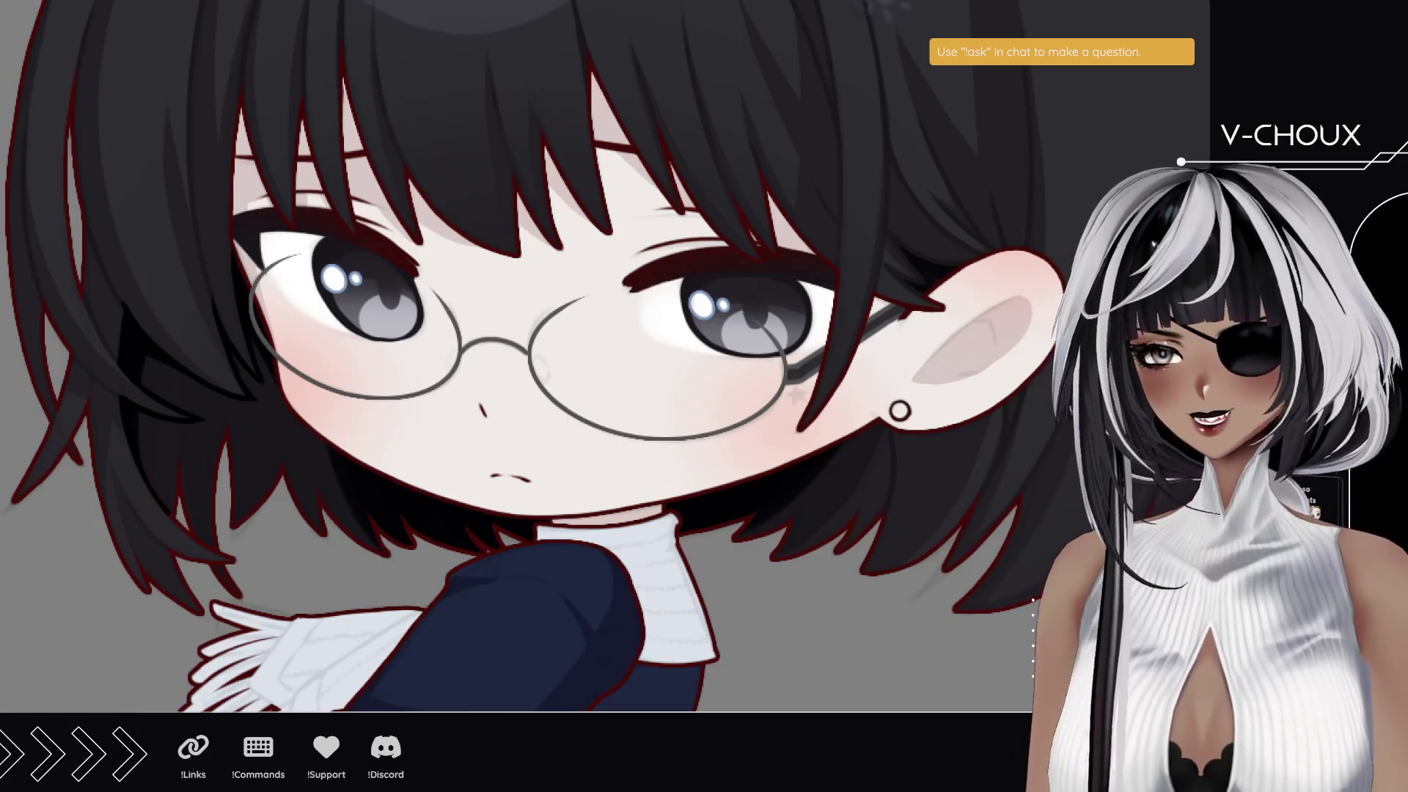
- Zoom out and pan the canvas so the whole chibi girl is framed in view
{"action": "scroll", "coordinate": [572, 374], "scroll_direction": "down", "scroll_amount": 1}
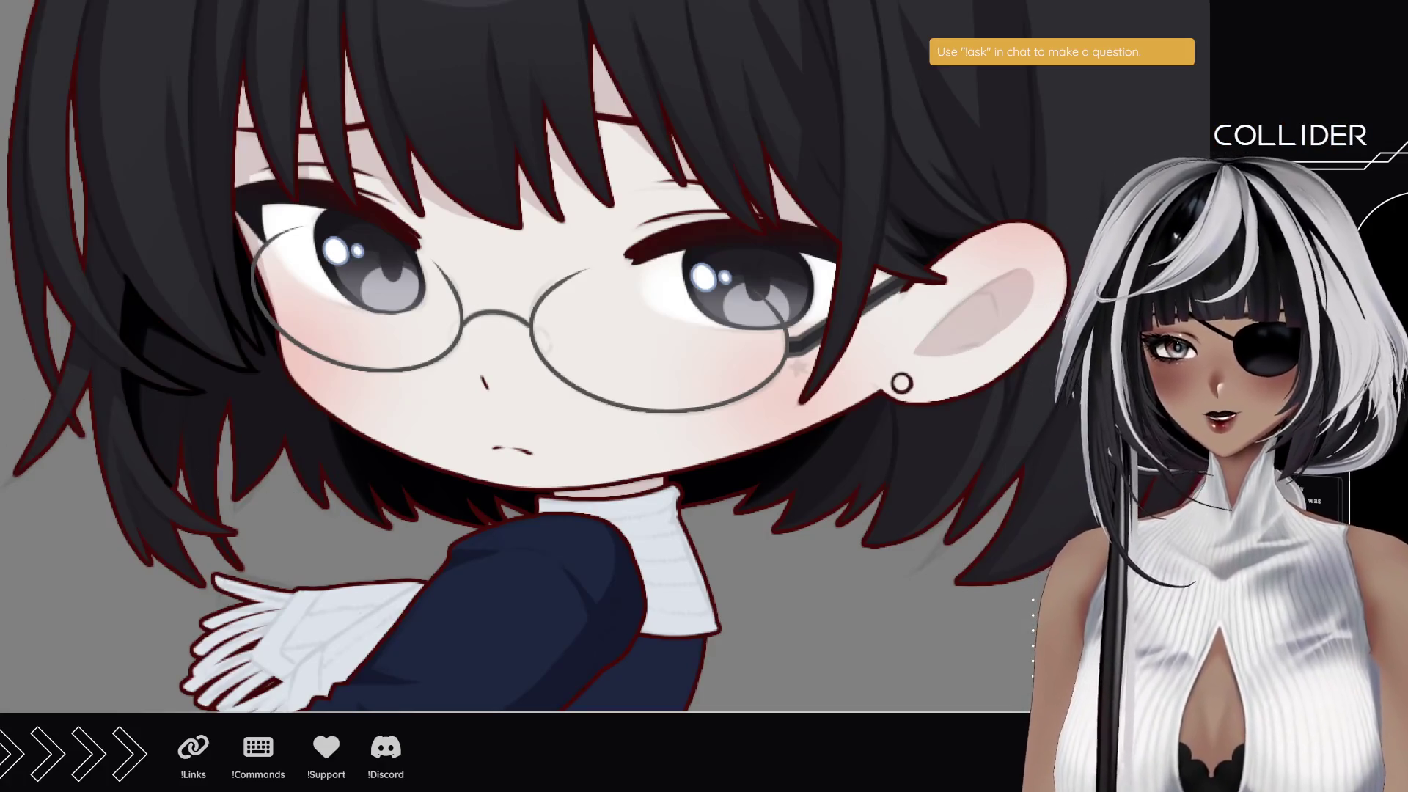
{"action": "scroll", "coordinate": [422, 412], "scroll_direction": "down", "scroll_amount": 3}
{"action": "left_click_drag", "start_coordinate": [470, 400], "coordinate": [437, 355]}
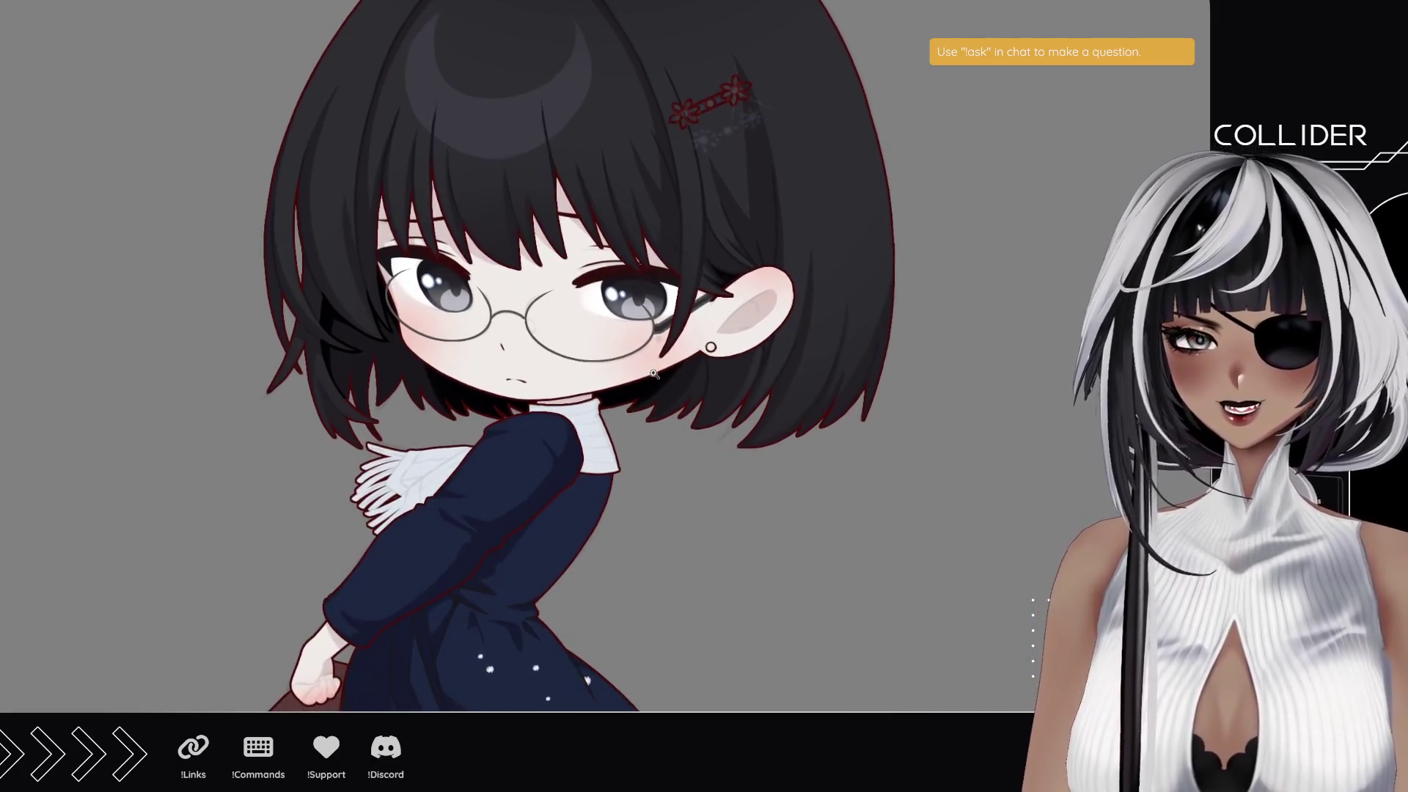
- Zoom in on the ear and fill the earring's hollow centre with grey to make a solid stud
{"action": "left_click", "coordinate": [709, 367]}
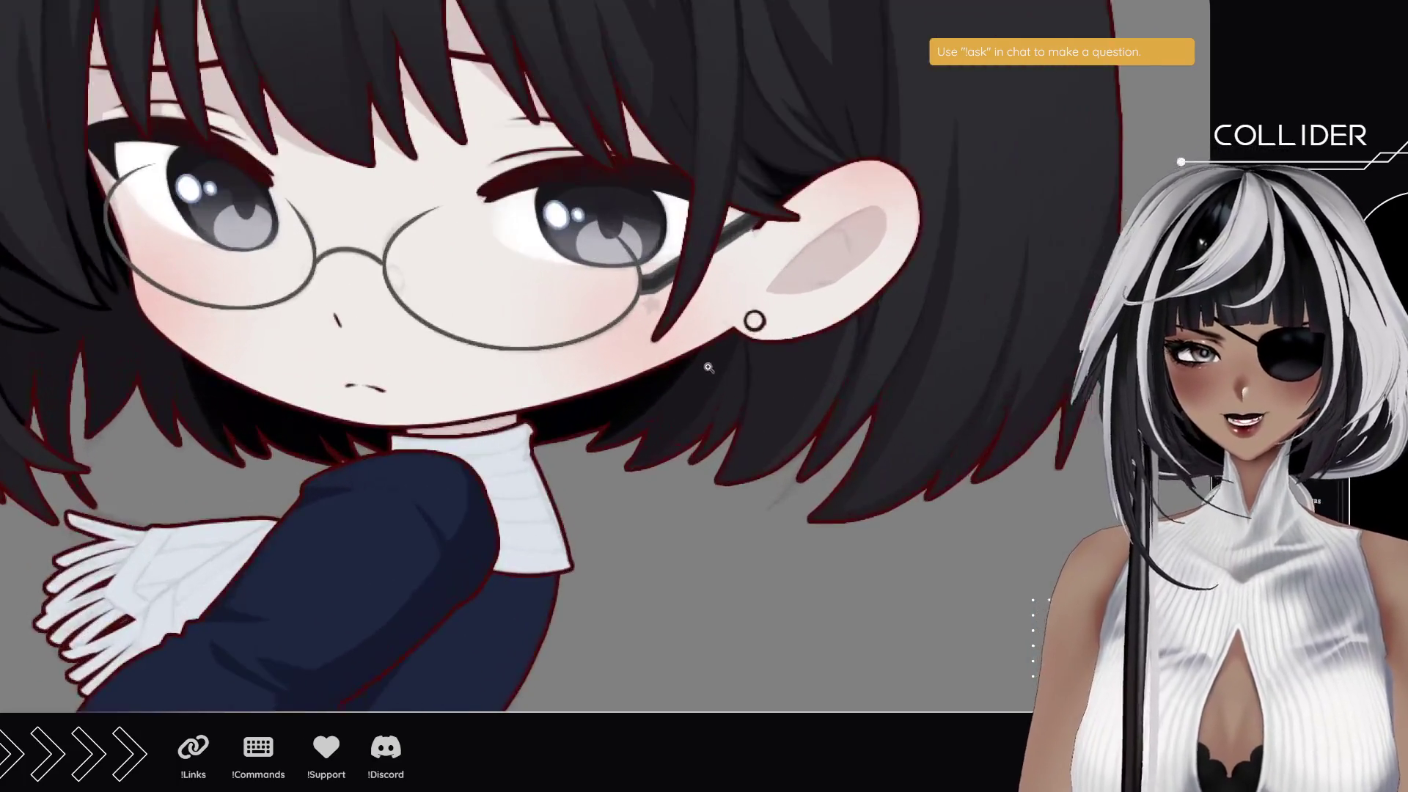
{"action": "left_click", "coordinate": [708, 367]}
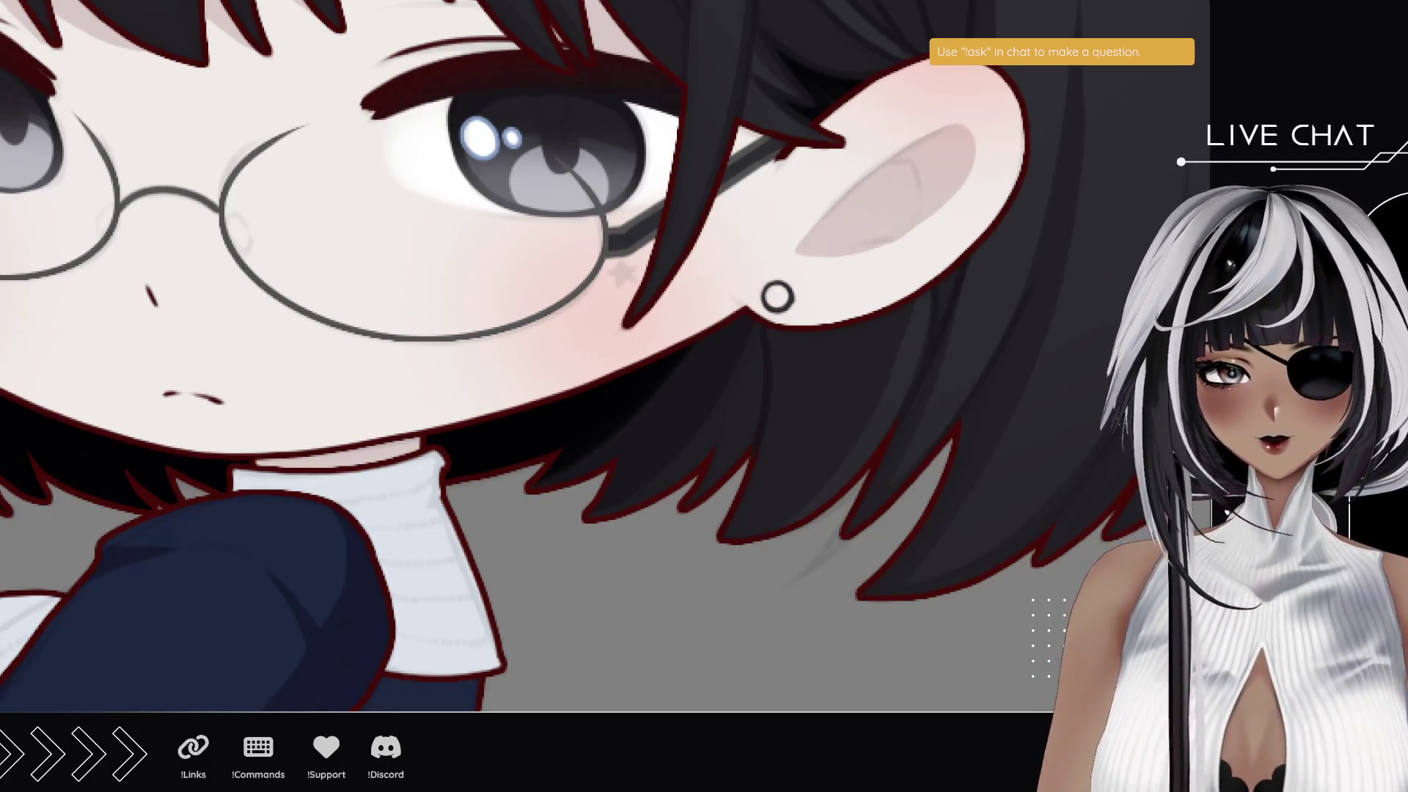
{"action": "left_click", "coordinate": [778, 297]}
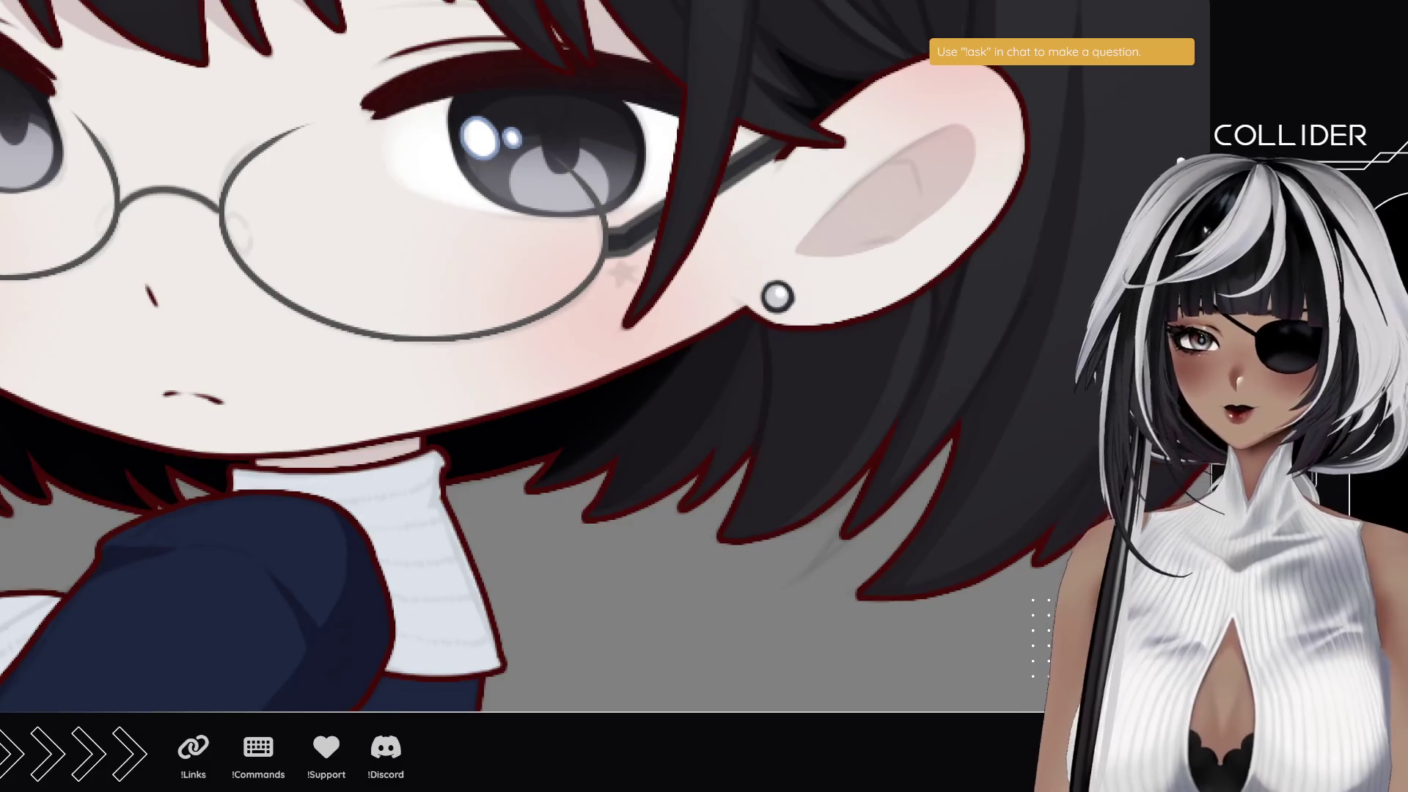
{"action": "left_click_drag", "start_coordinate": [204, 316], "coordinate": [425, 316]}
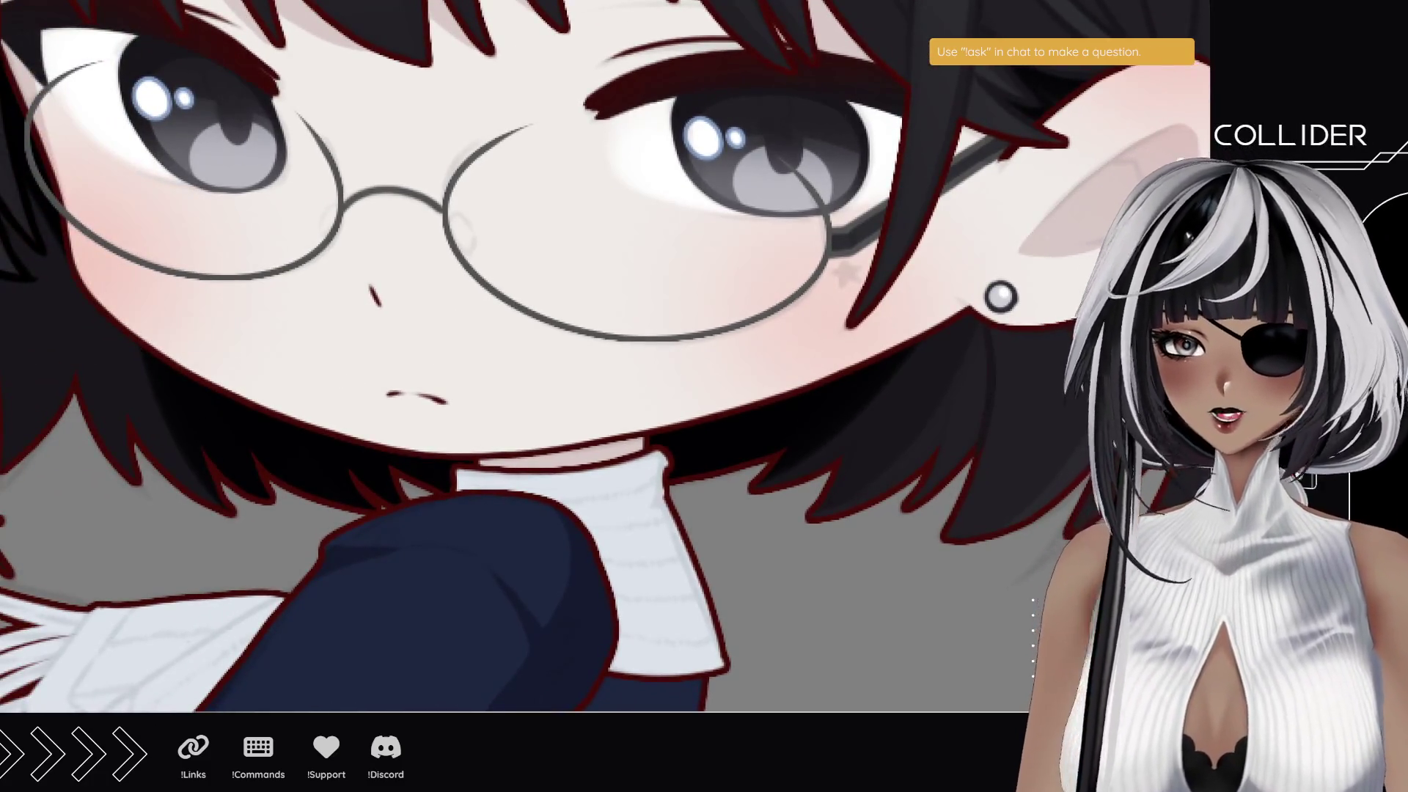
- Zoom in close around the glasses bridge and nose
{"action": "scroll", "coordinate": [352, 233], "scroll_direction": "up", "scroll_amount": 2}
{"action": "scroll", "coordinate": [394, 217], "scroll_direction": "up", "scroll_amount": 2}
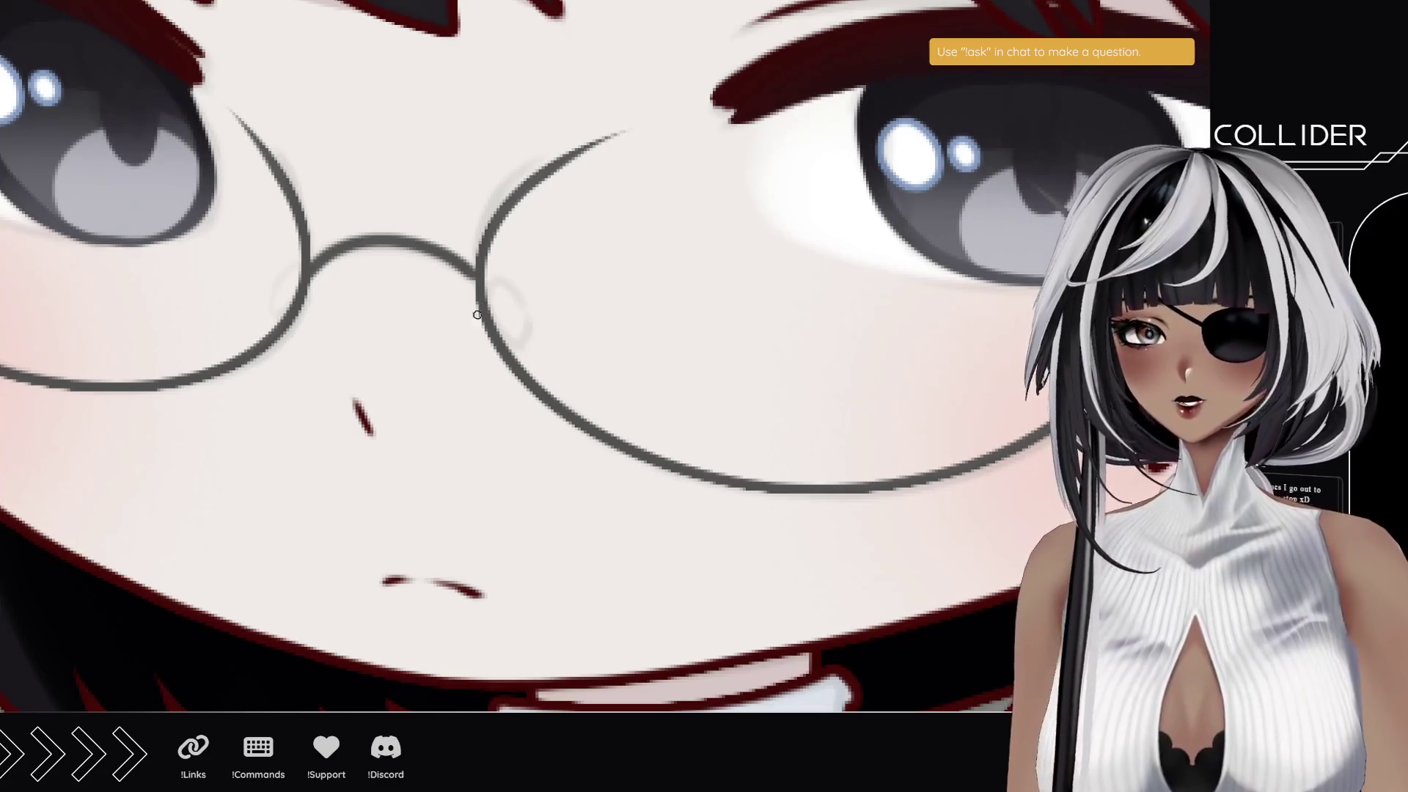
- Draw small curled loops on the right and left lens rims beside the bridge
{"action": "mouse_move", "coordinate": [482, 279]}
{"action": "left_mouse_down"}
{"action": "mouse_move", "coordinate": [507, 294]}
{"action": "mouse_move", "coordinate": [486, 327]}
{"action": "mouse_move", "coordinate": [513, 322]}
{"action": "mouse_move", "coordinate": [487, 282]}
{"action": "mouse_move", "coordinate": [486, 306]}
{"action": "left_mouse_up"}
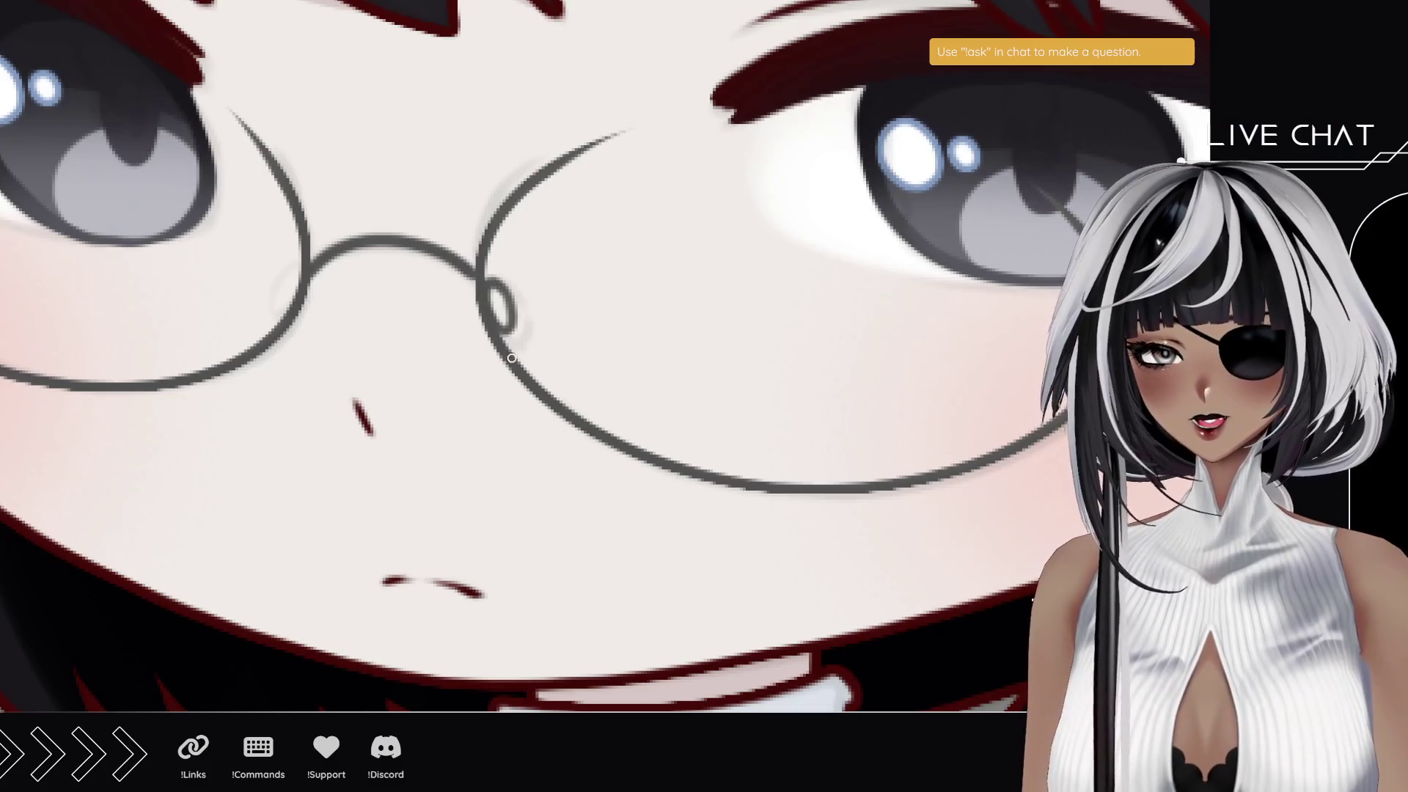
{"action": "mouse_move", "coordinate": [278, 316]}
{"action": "left_mouse_down"}
{"action": "mouse_move", "coordinate": [291, 276]}
{"action": "mouse_move", "coordinate": [304, 285]}
{"action": "mouse_move", "coordinate": [293, 273]}
{"action": "mouse_move", "coordinate": [277, 313]}
{"action": "mouse_move", "coordinate": [301, 277]}
{"action": "mouse_move", "coordinate": [302, 298]}
{"action": "left_mouse_up"}
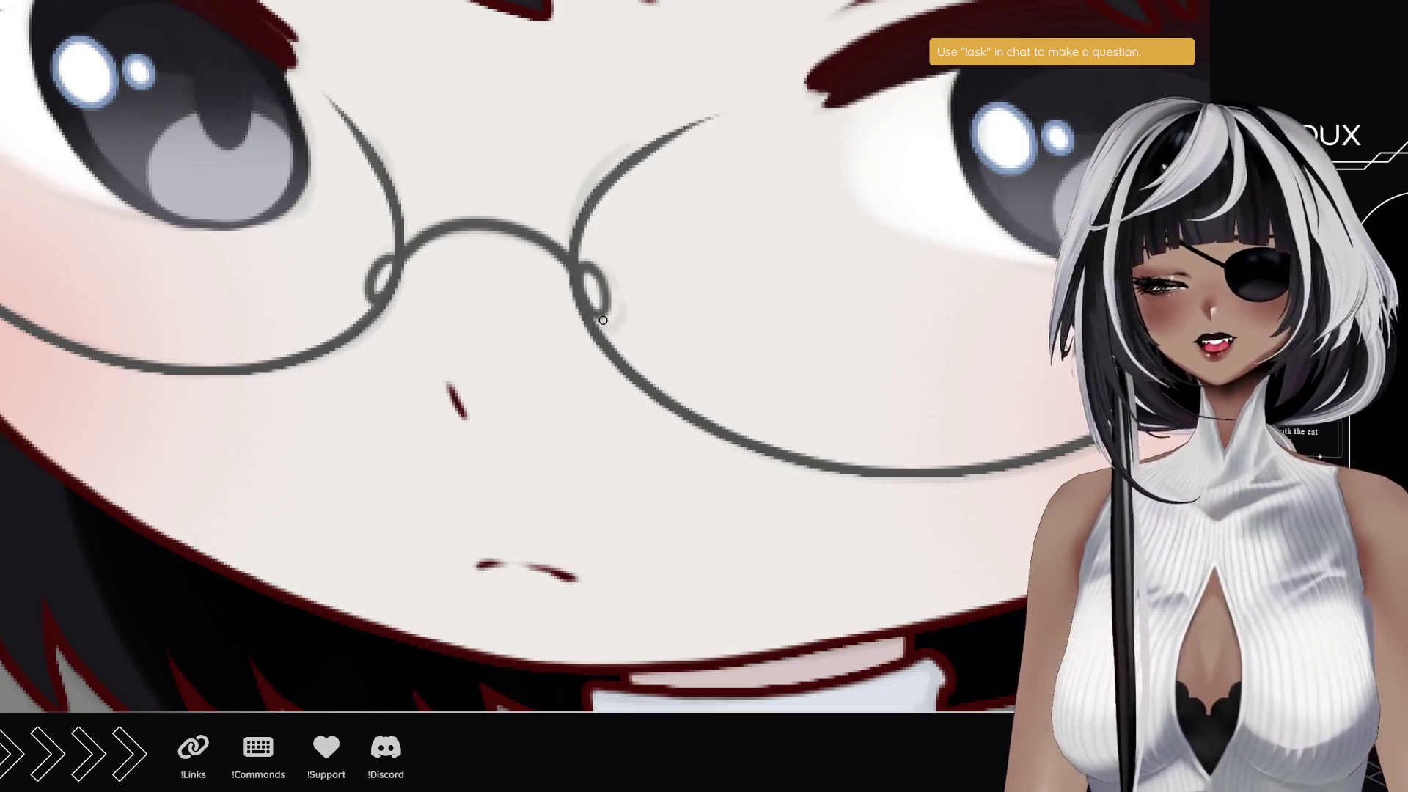
- Fit the canvas to the screen to check the grey wire-frame glasses against the whole character
{"action": "mouse_move", "coordinate": [509, 313]}
{"action": "left_mouse_down"}
{"action": "mouse_move", "coordinate": [540, 277]}
{"action": "mouse_move", "coordinate": [539, 323]}
{"action": "left_mouse_up"}
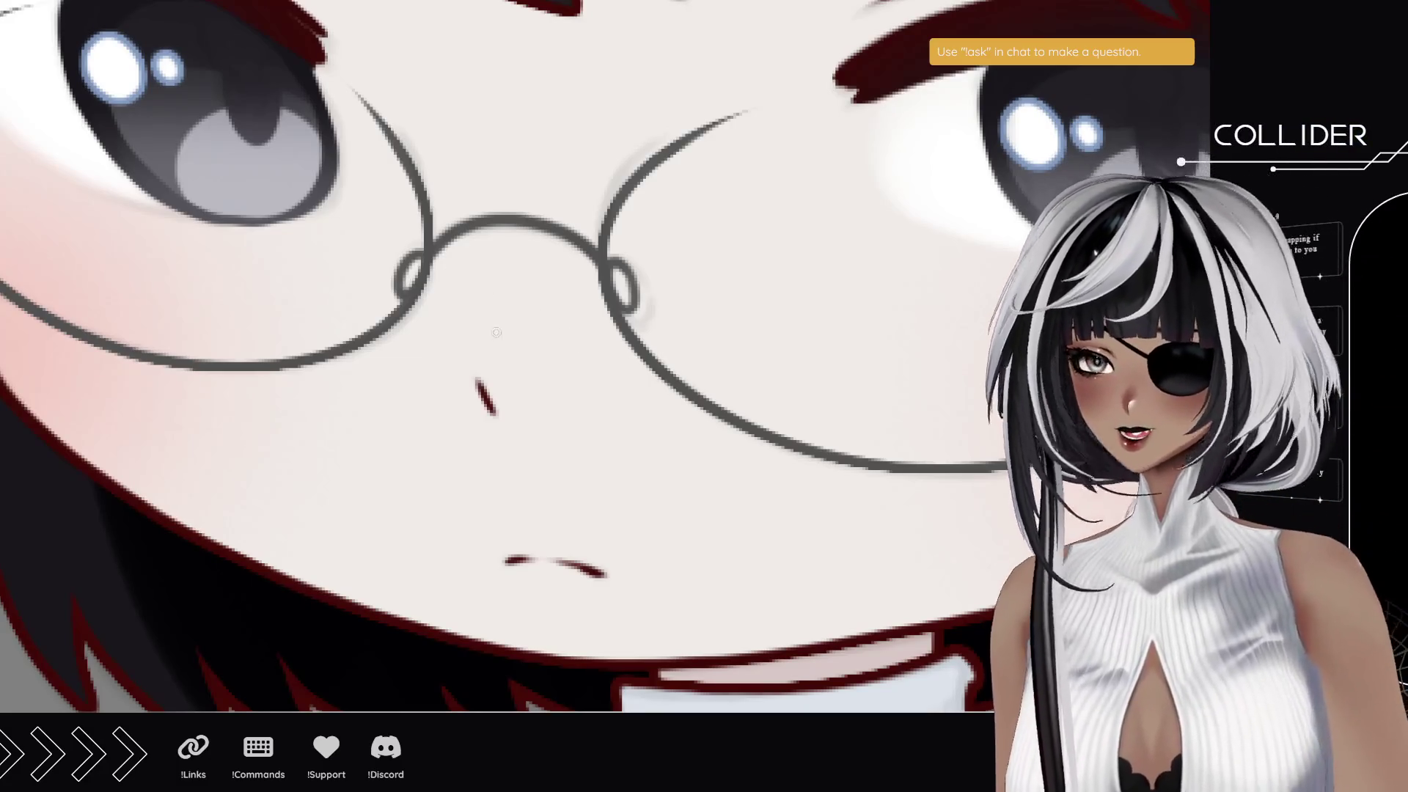
{"action": "scroll", "coordinate": [505, 338], "scroll_direction": "left", "scroll_amount": 3}
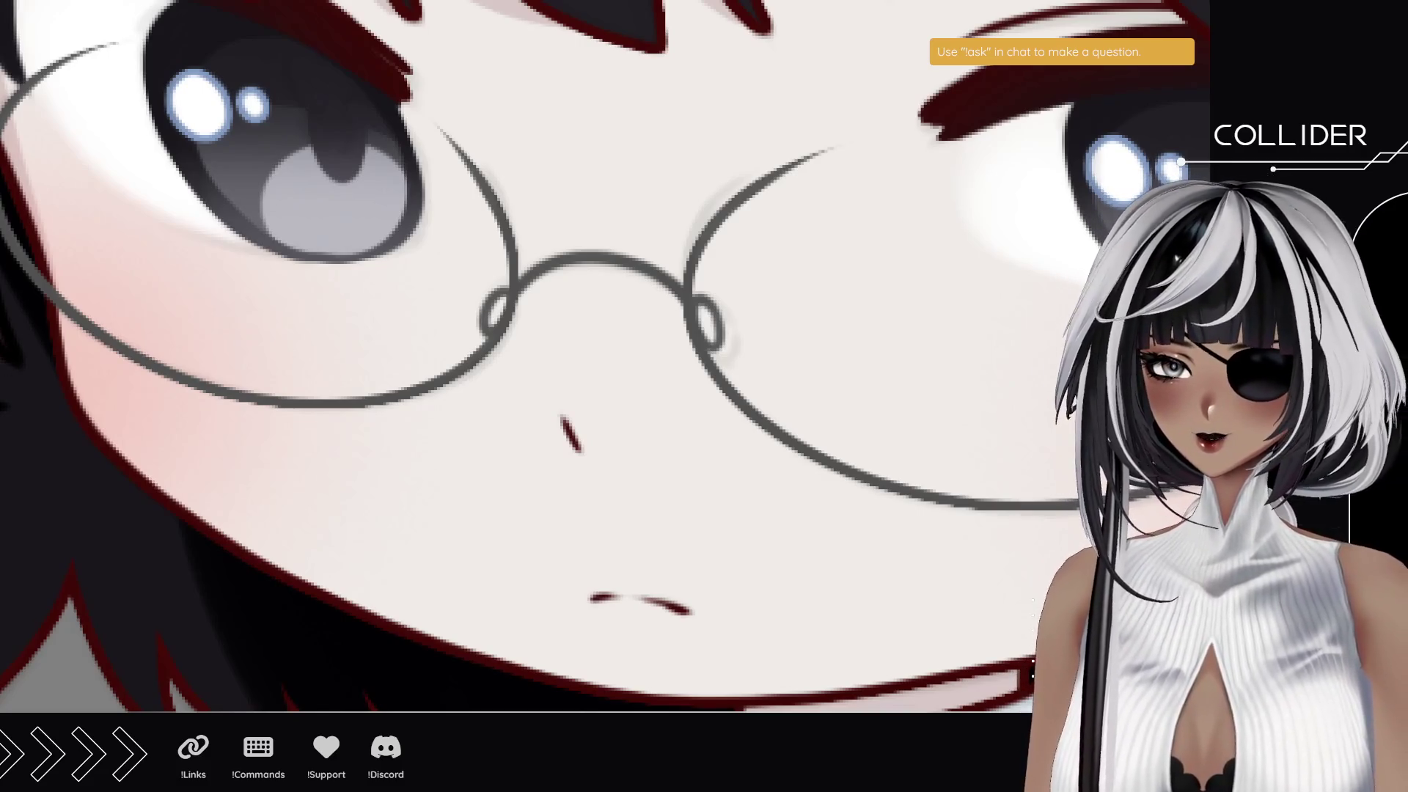
{"action": "key", "text": "ctrl+0"}
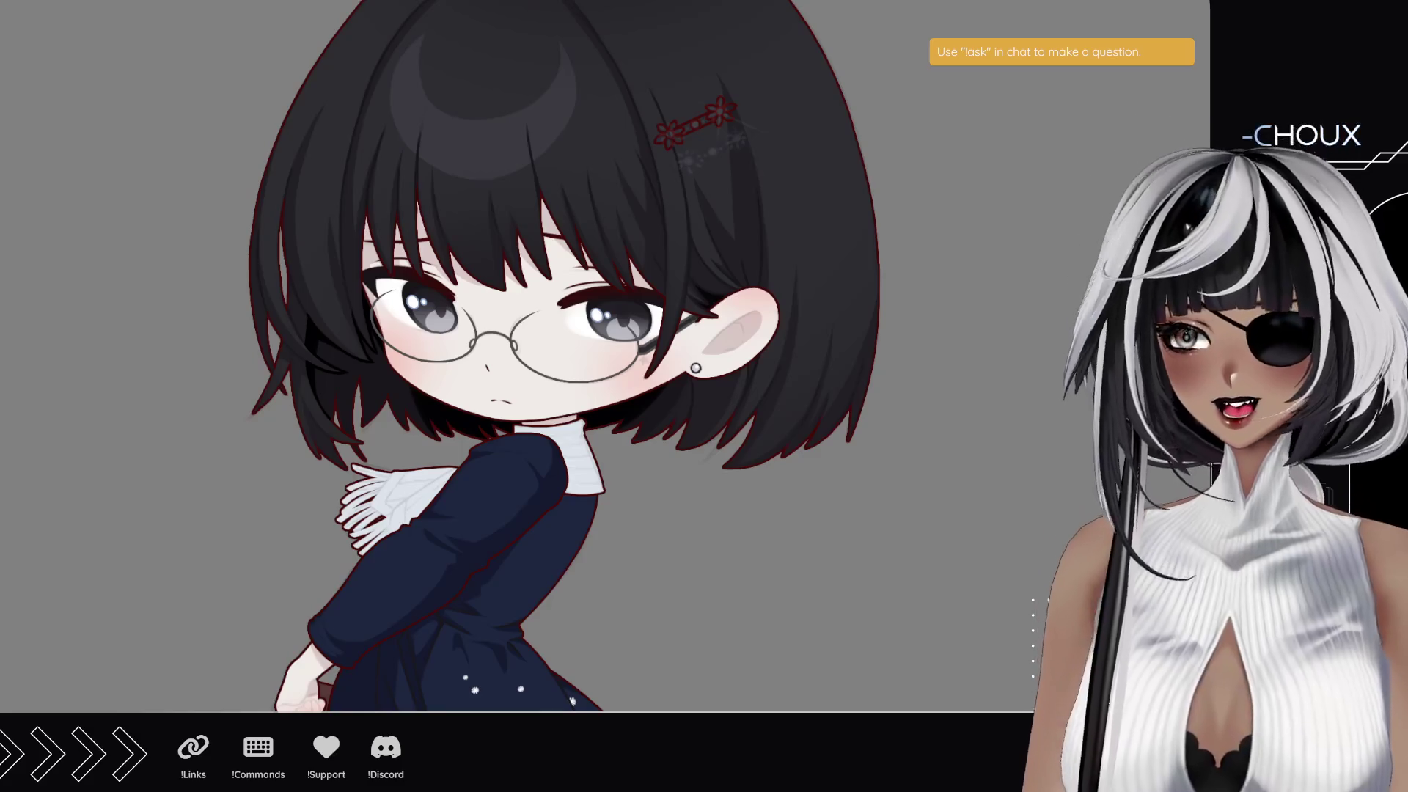
{"action": "left_click", "coordinate": [661, 301]}
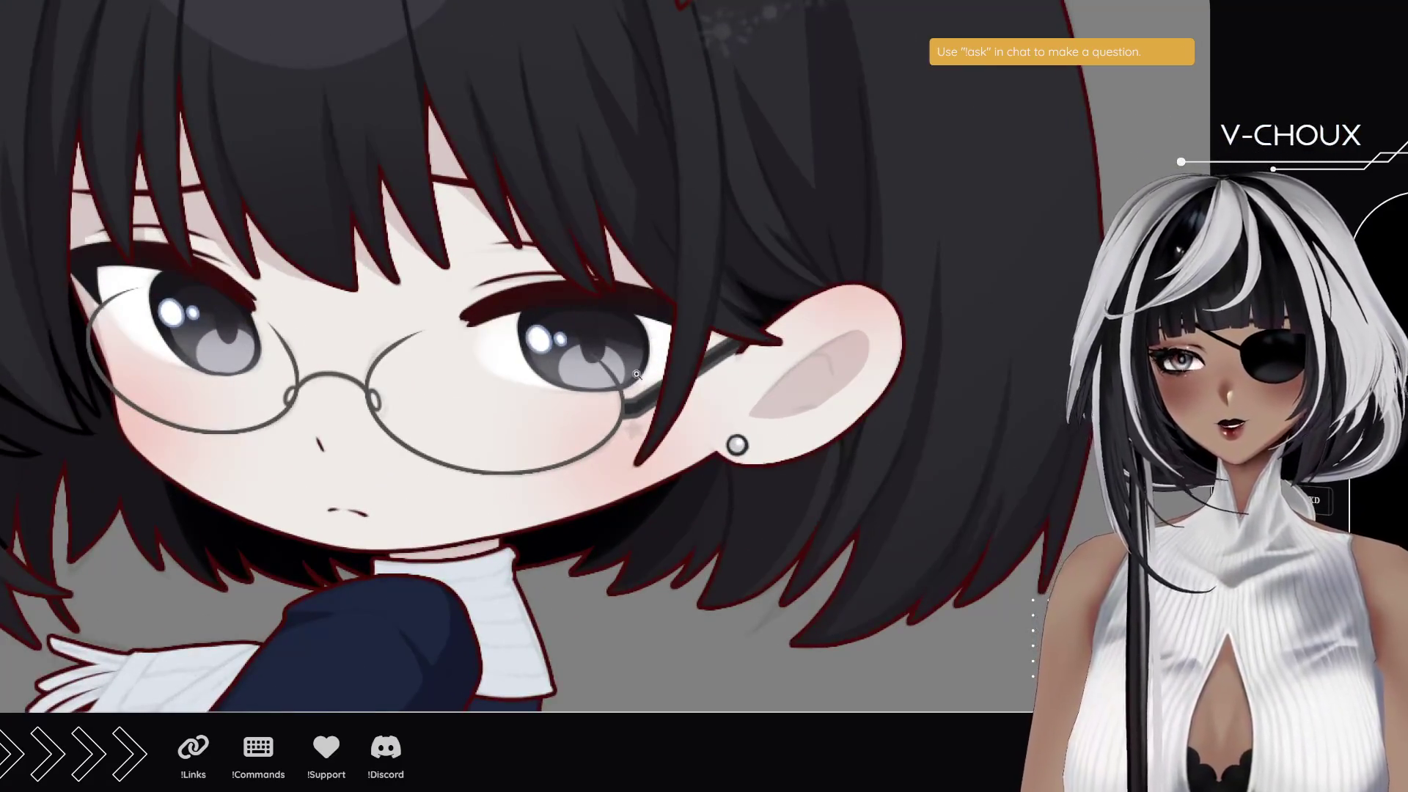
{"action": "left_click", "coordinate": [609, 440]}
{"action": "left_click", "coordinate": [608, 443], "text": "alt"}
{"action": "left_click", "coordinate": [601, 396], "text": "alt"}
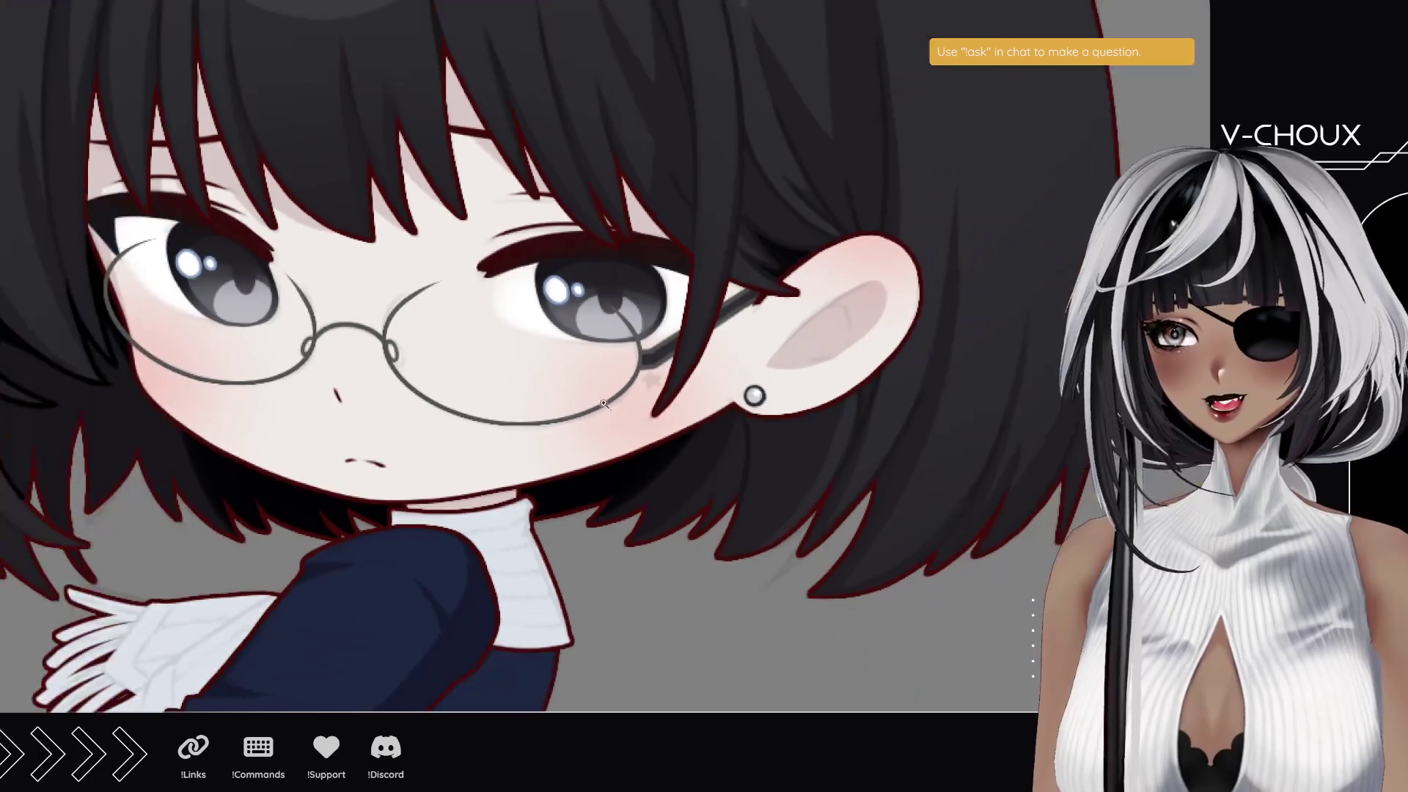
{"action": "left_click_drag", "start_coordinate": [639, 410], "coordinate": [716, 375]}
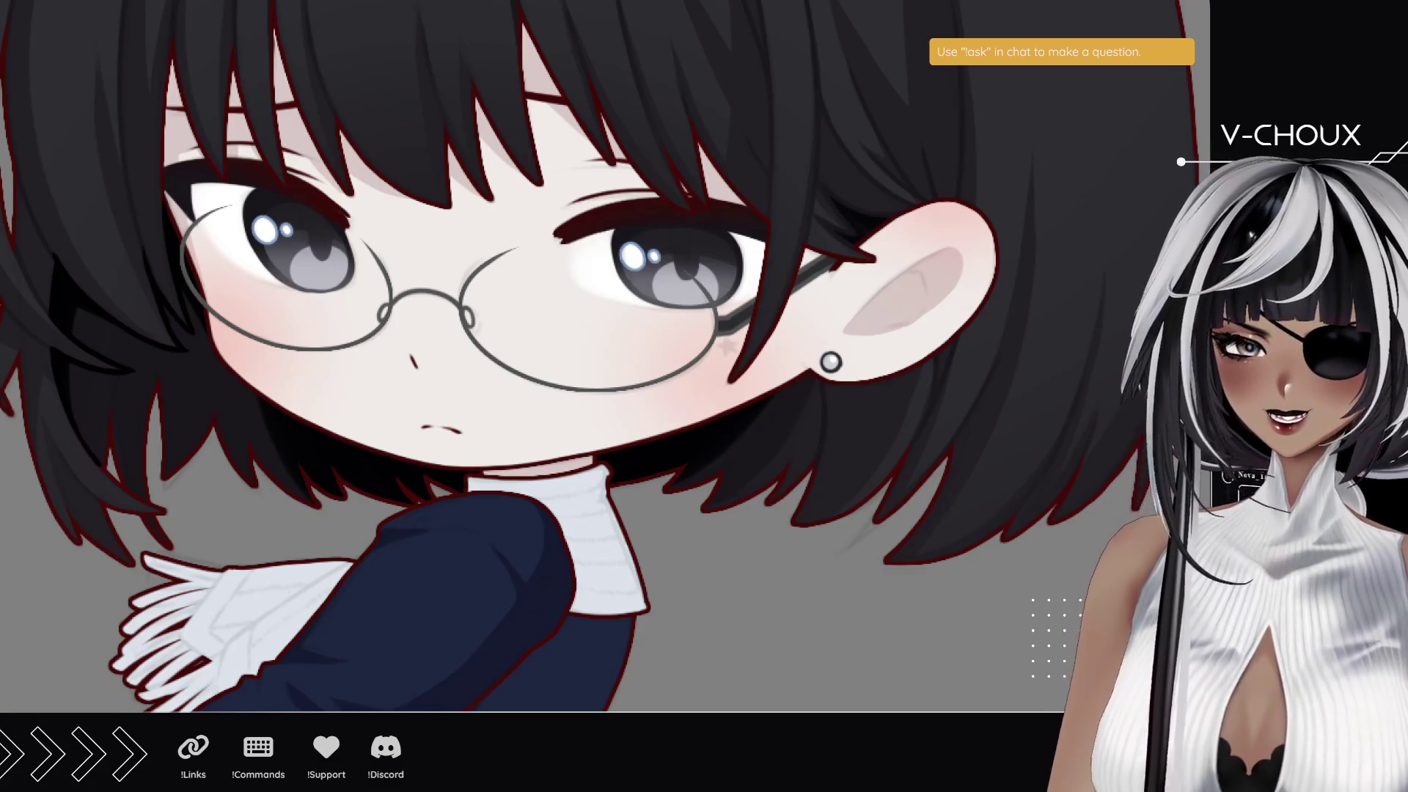
{"action": "left_click", "coordinate": [570, 352], "text": "alt"}
{"action": "left_click_drag", "start_coordinate": [557, 249], "coordinate": [566, 316]}
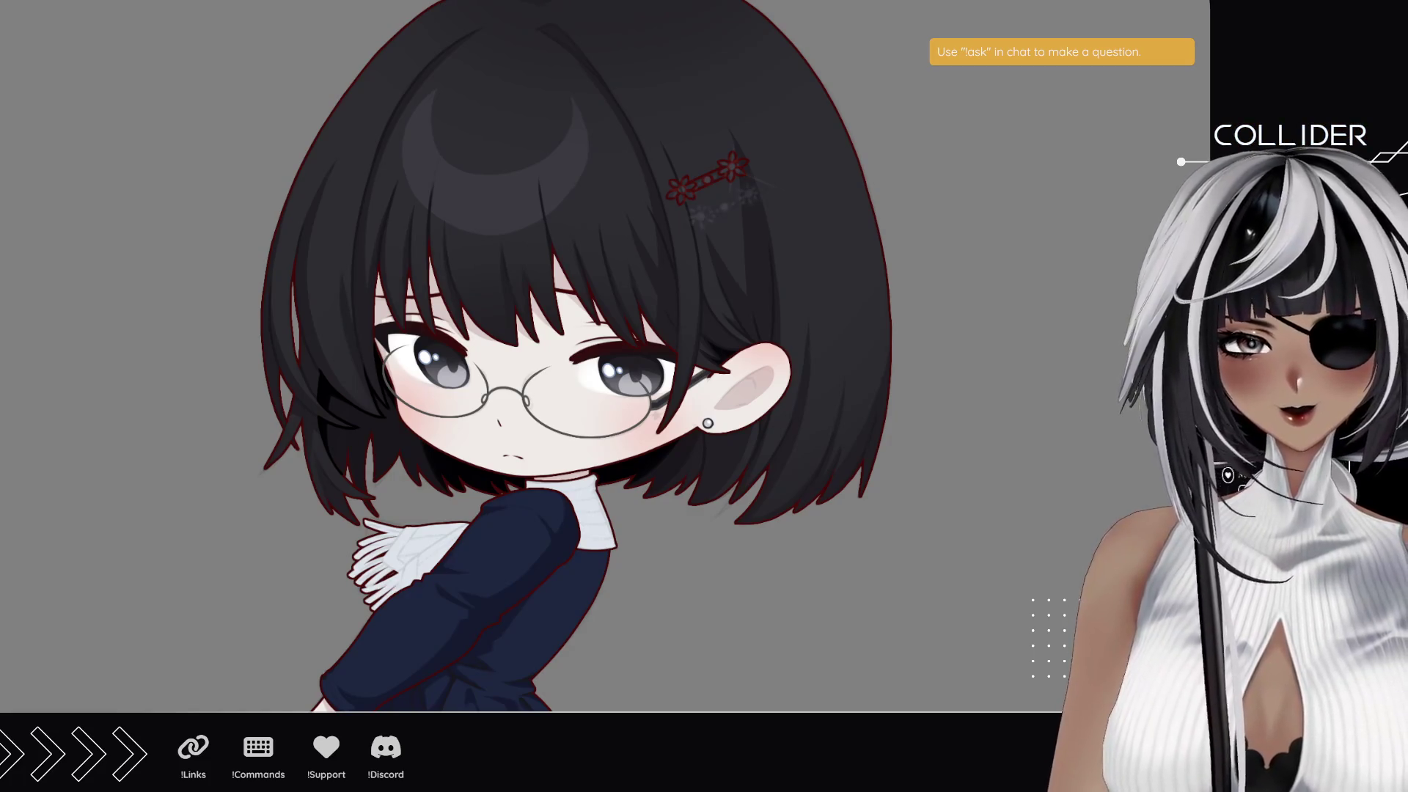
{"action": "left_click_drag", "start_coordinate": [755, 169], "coordinate": [2, 331]}
- Rotate the view so the hairpin stands upright, then paint white into its central bar and stem
{"action": "key", "text": "r"}
{"action": "left_click_drag", "start_coordinate": [349, 182], "coordinate": [319, 394]}
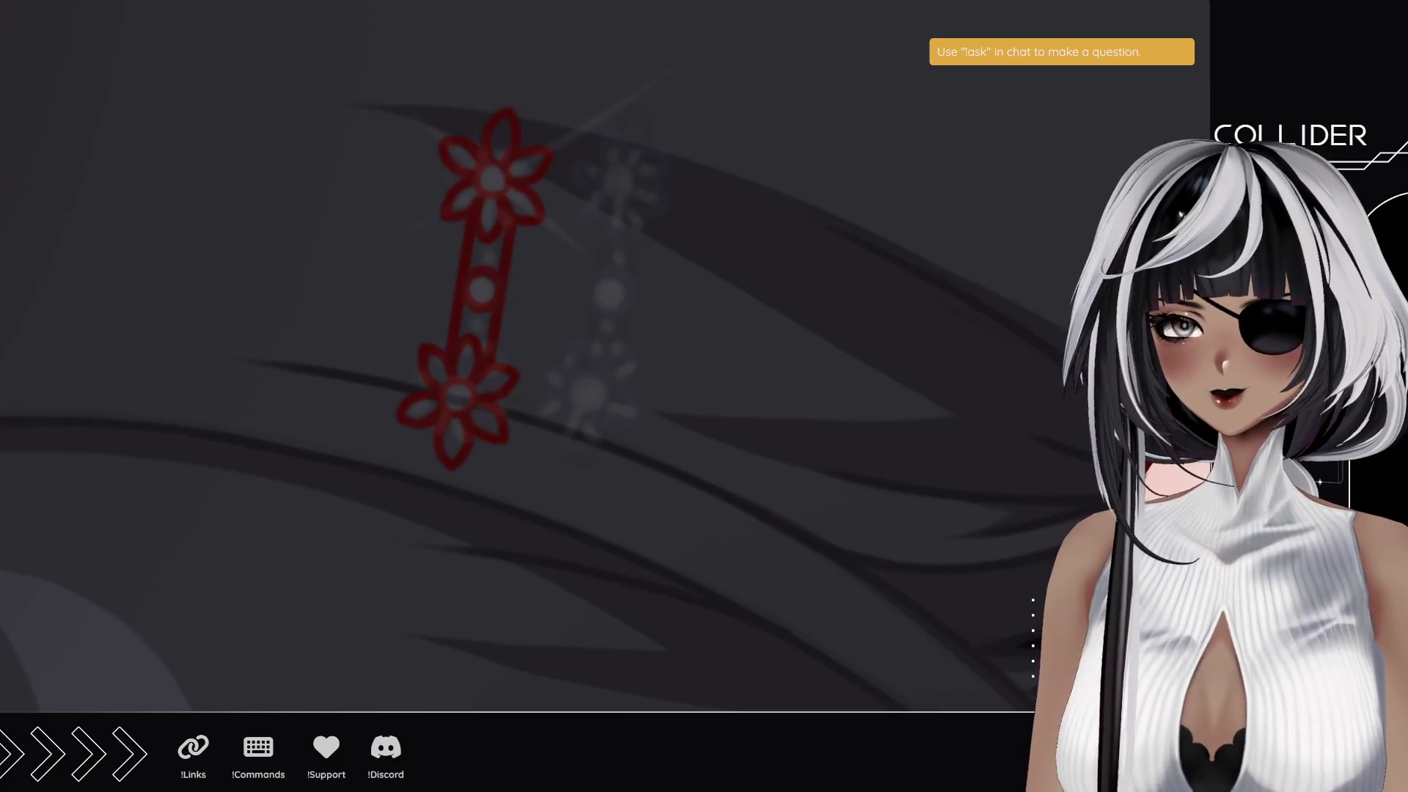
{"action": "mouse_move", "coordinate": [462, 333]}
{"action": "left_mouse_down"}
{"action": "mouse_move", "coordinate": [471, 271]}
{"action": "mouse_move", "coordinate": [481, 333]}
{"action": "mouse_move", "coordinate": [493, 229]}
{"action": "mouse_move", "coordinate": [487, 198]}
{"action": "mouse_move", "coordinate": [459, 195]}
{"action": "mouse_move", "coordinate": [479, 180]}
{"action": "mouse_move", "coordinate": [464, 152]}
{"action": "mouse_move", "coordinate": [497, 185]}
{"action": "mouse_move", "coordinate": [501, 137]}
{"action": "mouse_move", "coordinate": [508, 168]}
{"action": "mouse_move", "coordinate": [532, 166]}
{"action": "mouse_move", "coordinate": [510, 182]}
{"action": "mouse_move", "coordinate": [477, 319]}
{"action": "mouse_move", "coordinate": [431, 355]}
{"action": "mouse_move", "coordinate": [469, 368]}
{"action": "mouse_move", "coordinate": [421, 404]}
{"action": "mouse_move", "coordinate": [458, 400]}
{"action": "mouse_move", "coordinate": [449, 449]}
{"action": "mouse_move", "coordinate": [491, 424]}
{"action": "mouse_move", "coordinate": [499, 379]}
{"action": "left_mouse_up"}
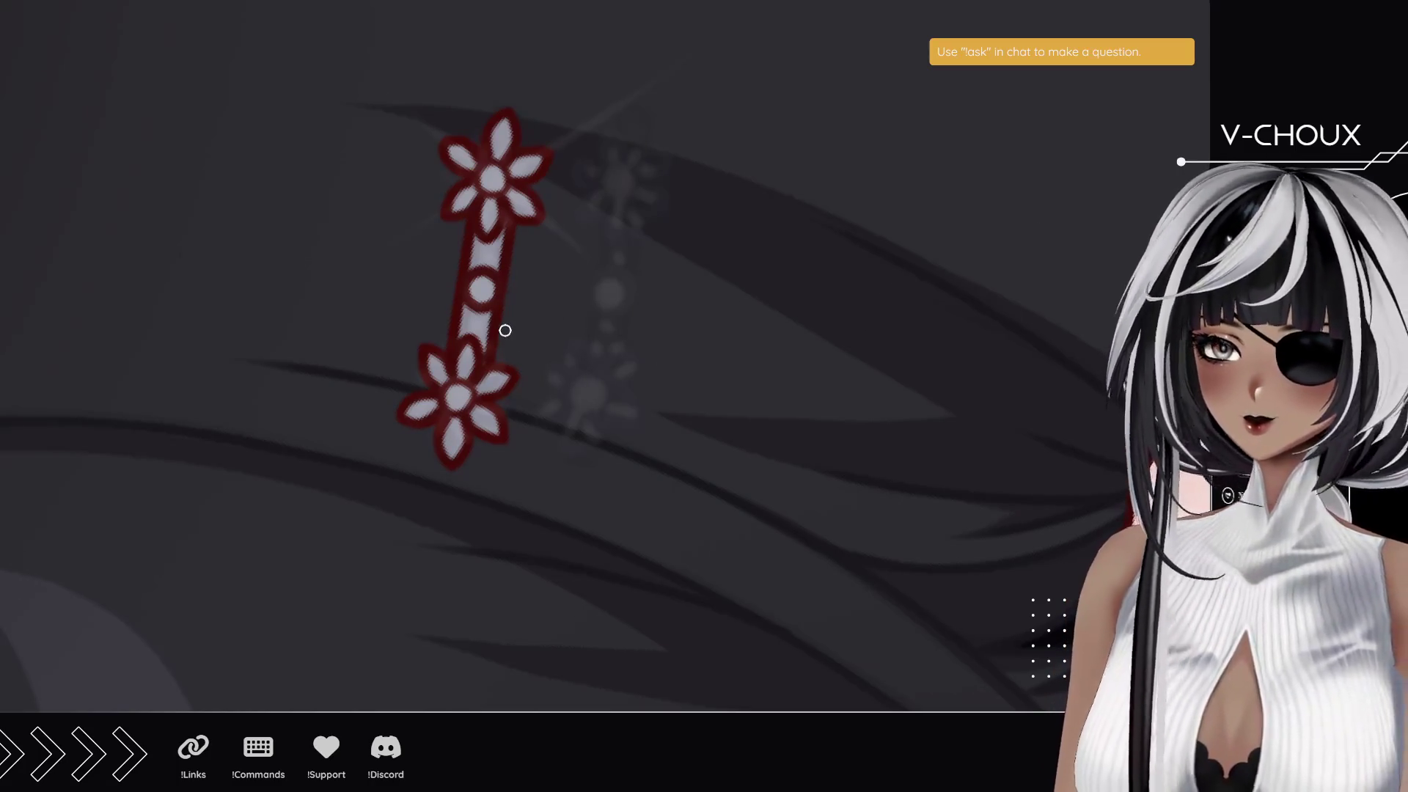
{"action": "mouse_move", "coordinate": [492, 327]}
{"action": "left_mouse_down"}
{"action": "mouse_move", "coordinate": [465, 330]}
{"action": "mouse_move", "coordinate": [467, 308]}
{"action": "mouse_move", "coordinate": [479, 346]}
{"action": "mouse_move", "coordinate": [478, 242]}
{"action": "mouse_move", "coordinate": [499, 243]}
{"action": "left_mouse_up"}
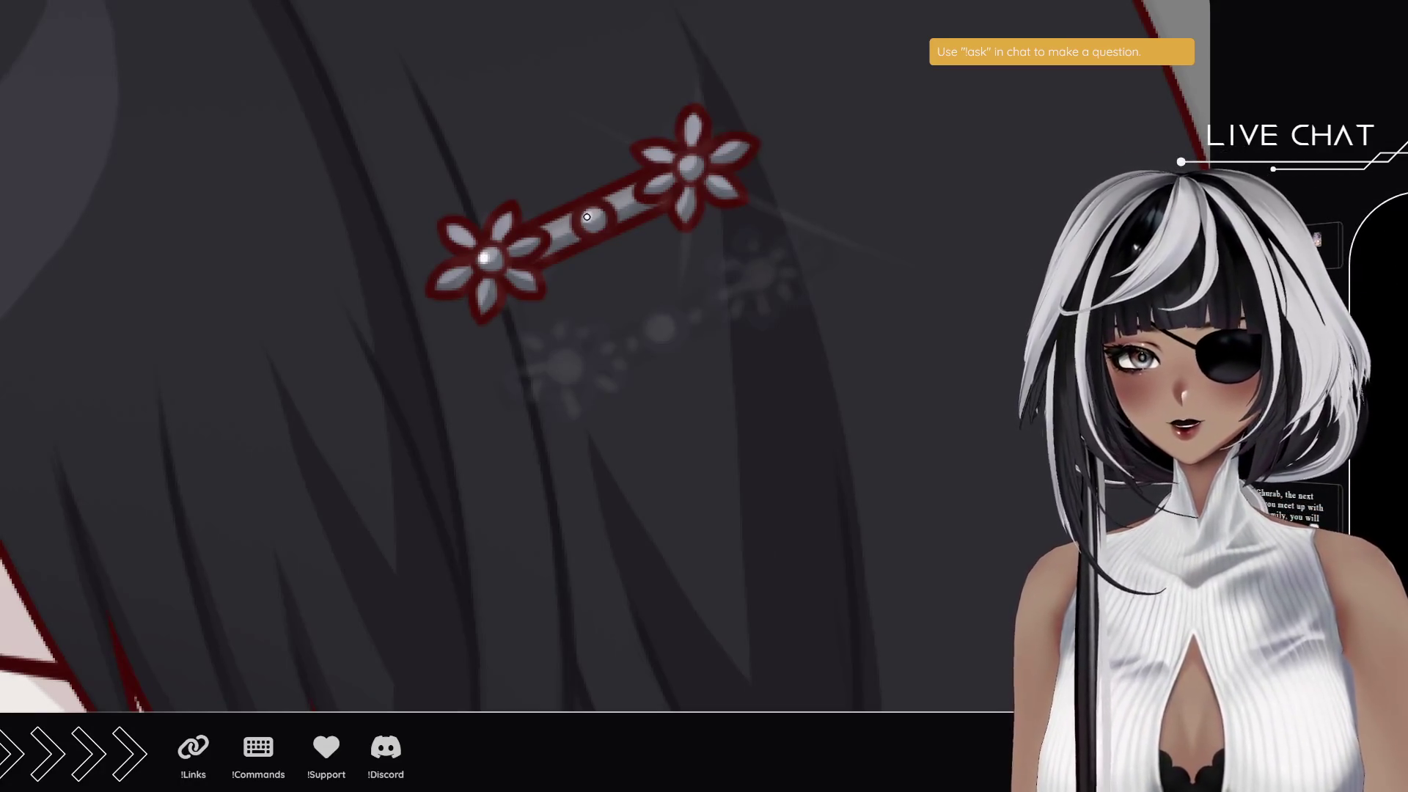
- Brighten the right flower's centre bead and the petals of both hairpin flowers
{"action": "left_click_drag", "start_coordinate": [687, 166], "coordinate": [682, 176]}
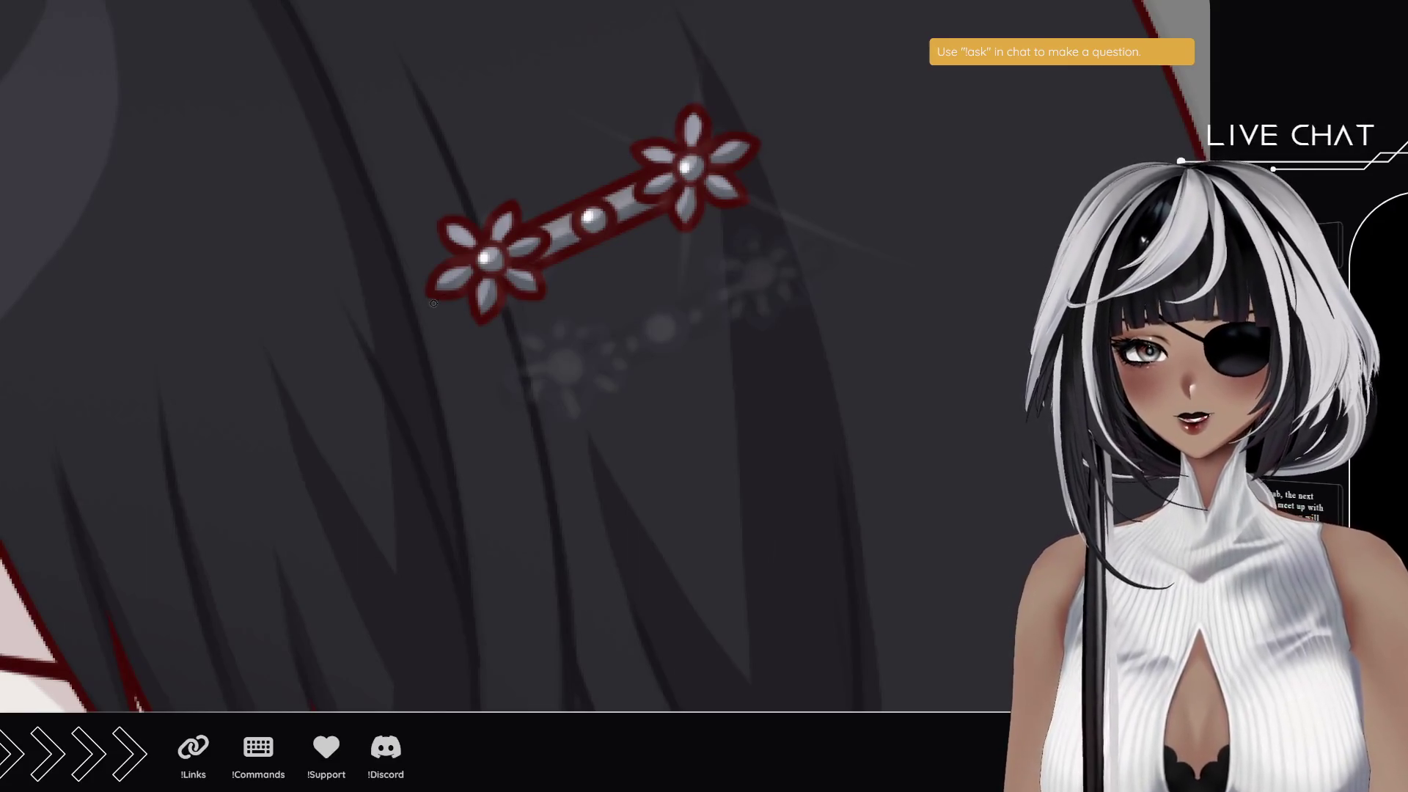
{"action": "left_click_drag", "start_coordinate": [454, 233], "coordinate": [496, 228]}
{"action": "mouse_move", "coordinate": [653, 183]}
{"action": "left_mouse_down"}
{"action": "mouse_move", "coordinate": [656, 153]}
{"action": "mouse_move", "coordinate": [683, 142]}
{"action": "left_mouse_up"}
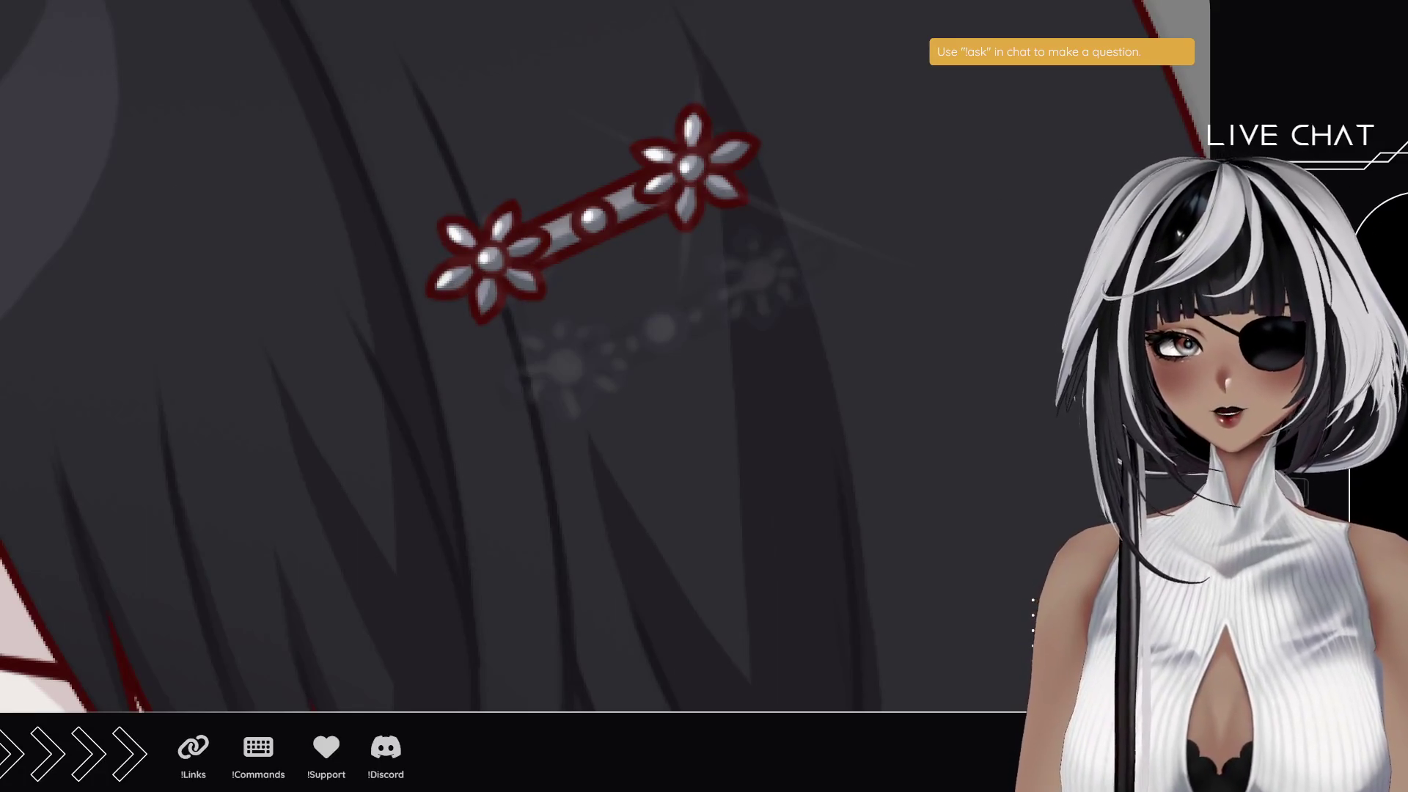
- Erase the red outline around the left flower, undo the erasure, then view the whole head
{"action": "mouse_move", "coordinate": [400, 312]}
{"action": "left_mouse_down"}
{"action": "mouse_move", "coordinate": [480, 268]}
{"action": "mouse_move", "coordinate": [627, 245]}
{"action": "left_mouse_up"}
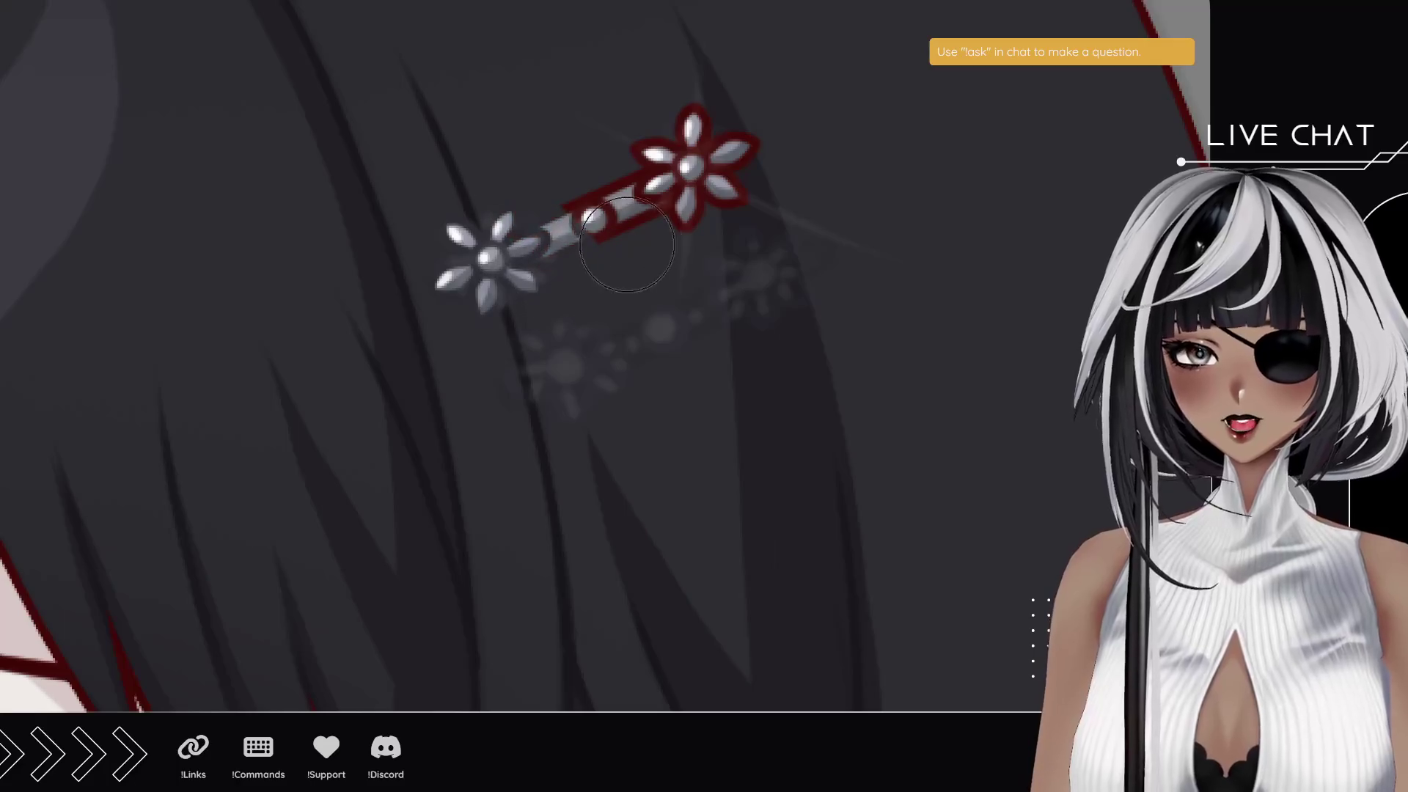
{"action": "key", "text": "ctrl+z"}
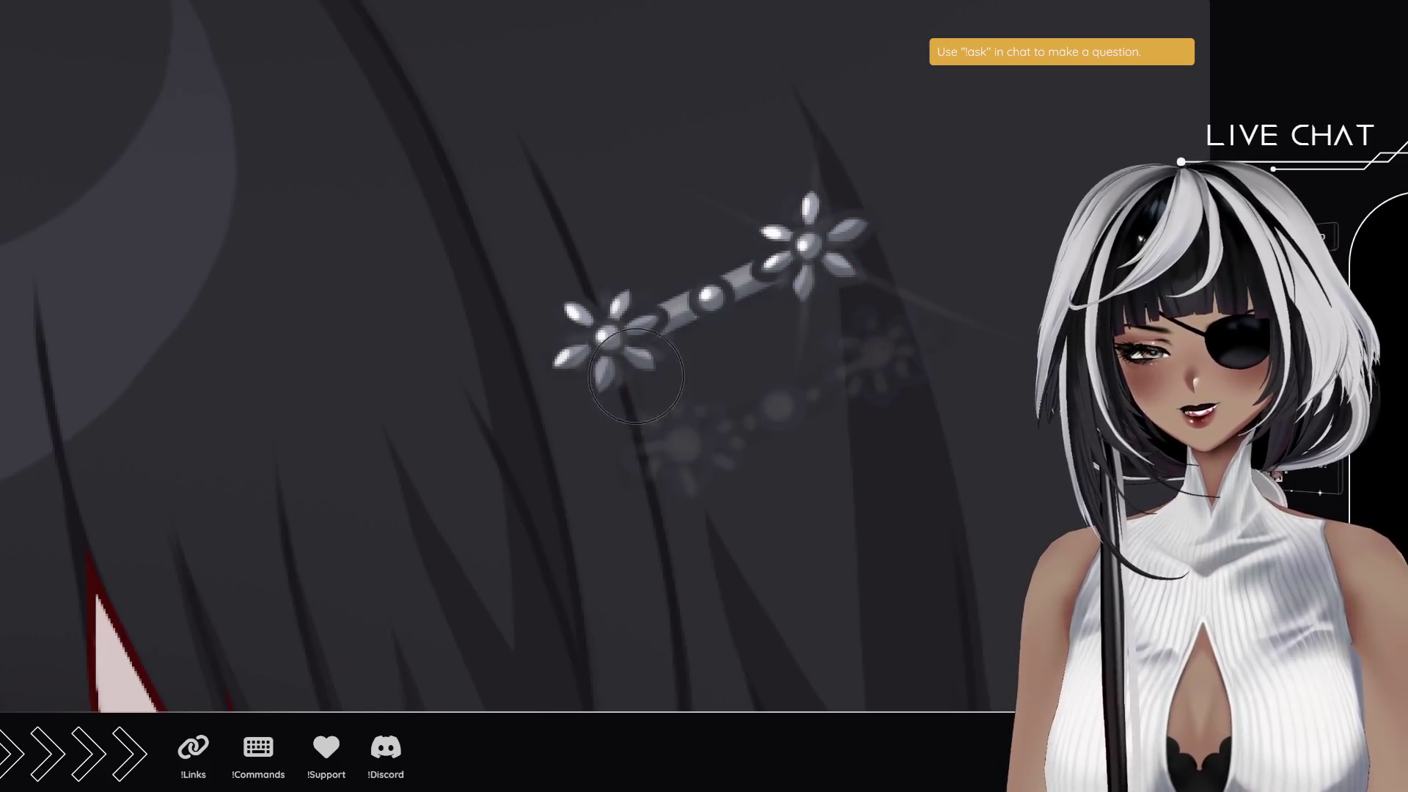
{"action": "key", "text": "ctrl+0"}
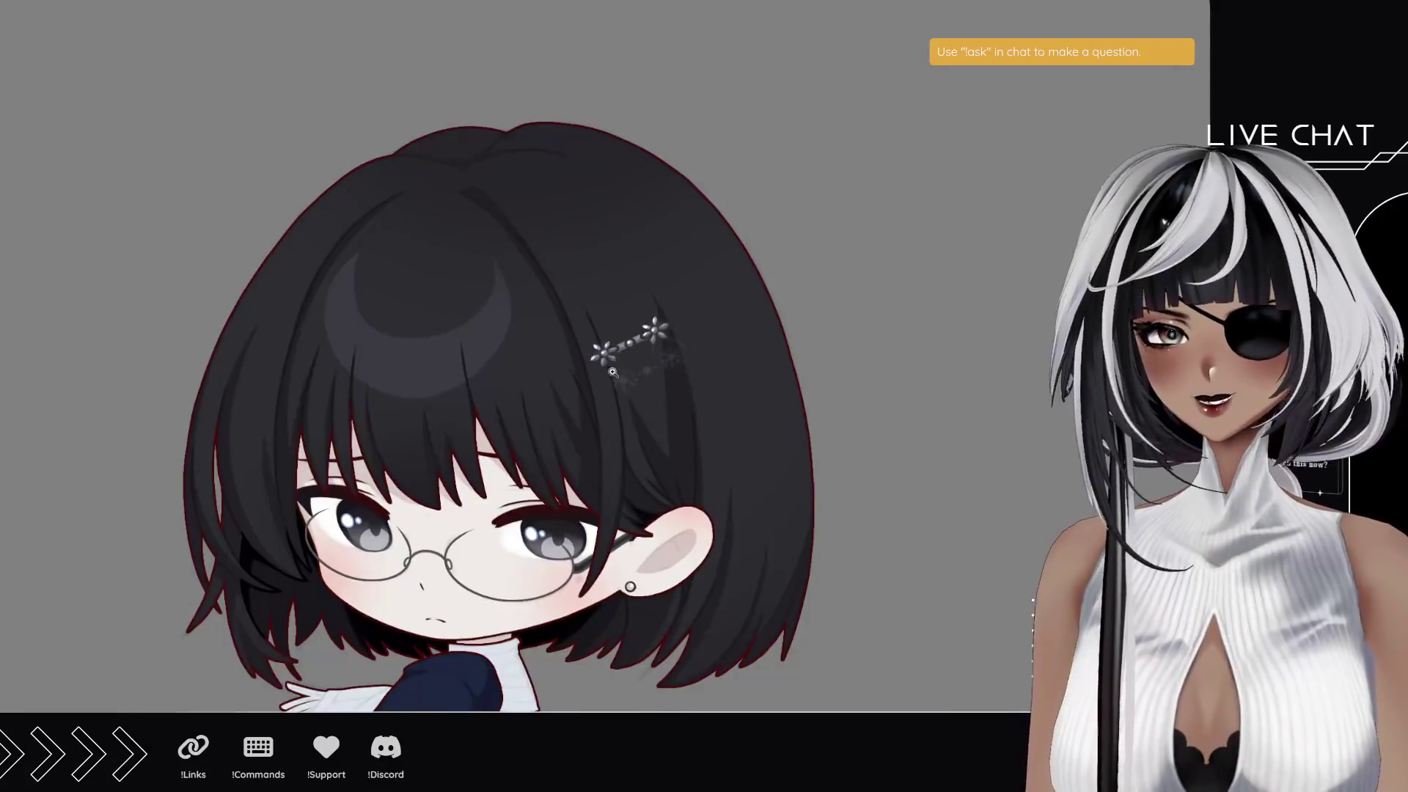
- Zoom out to check the whole head, then zoom back in on the hairpin
{"action": "left_click", "coordinate": [671, 366]}
{"action": "left_click", "coordinate": [594, 331]}
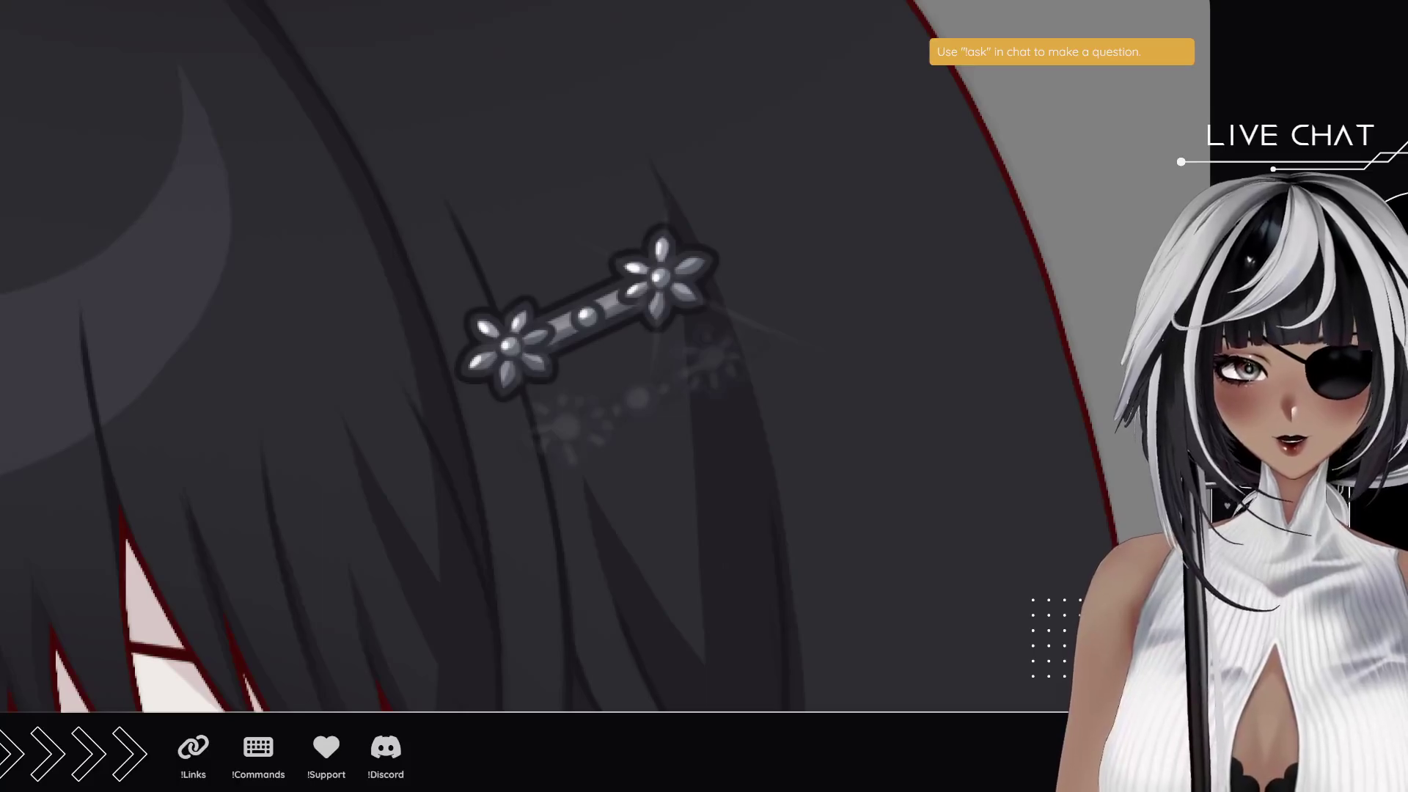
- Place a duplicate silver hair clip just below the original and nudge it into position
{"action": "scroll", "coordinate": [506, 375], "scroll_direction": "down", "scroll_amount": 3}
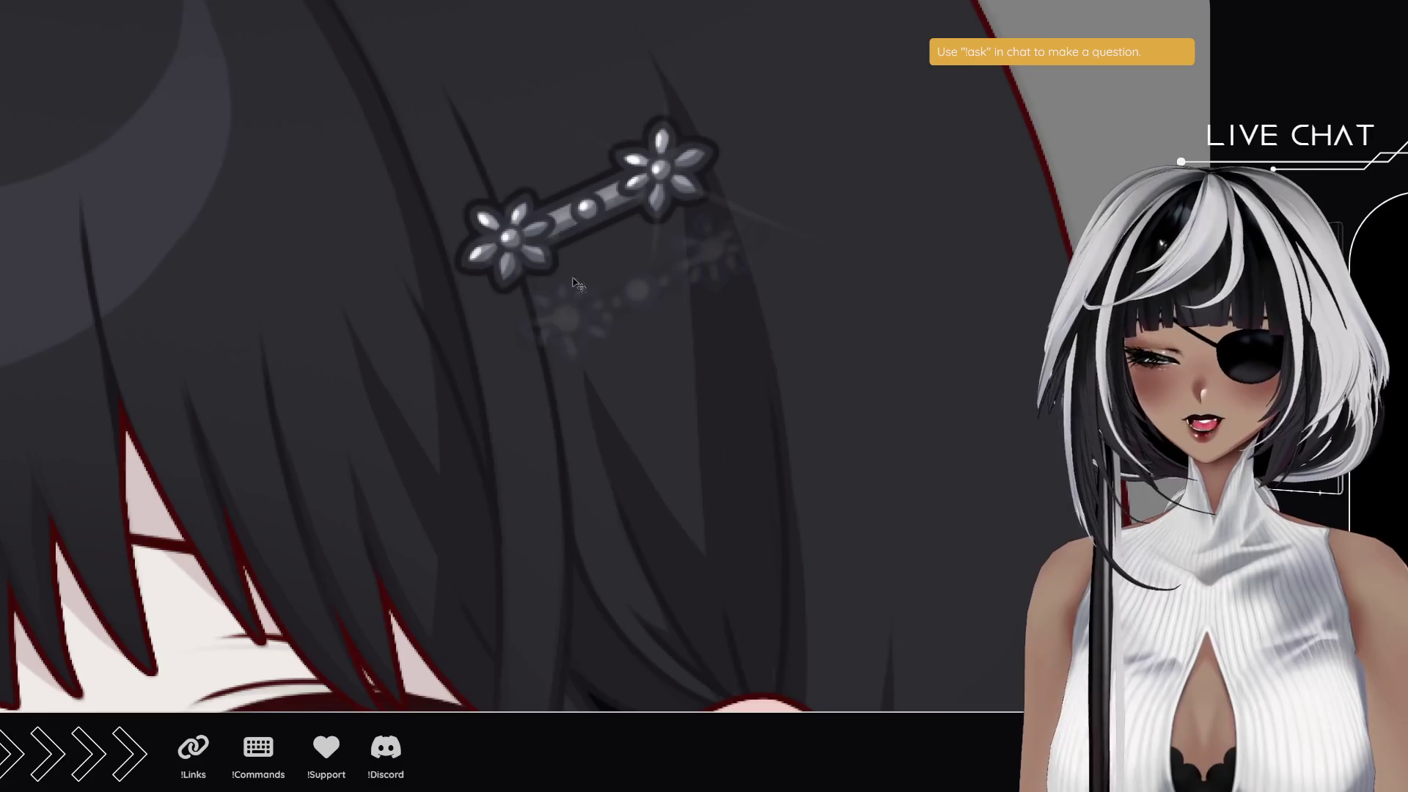
{"action": "mouse_move", "coordinate": [636, 314]}
{"action": "left_mouse_down"}
{"action": "mouse_move", "coordinate": [645, 342]}
{"action": "mouse_move", "coordinate": [657, 320]}
{"action": "mouse_move", "coordinate": [664, 330]}
{"action": "mouse_move", "coordinate": [639, 322]}
{"action": "left_mouse_up"}
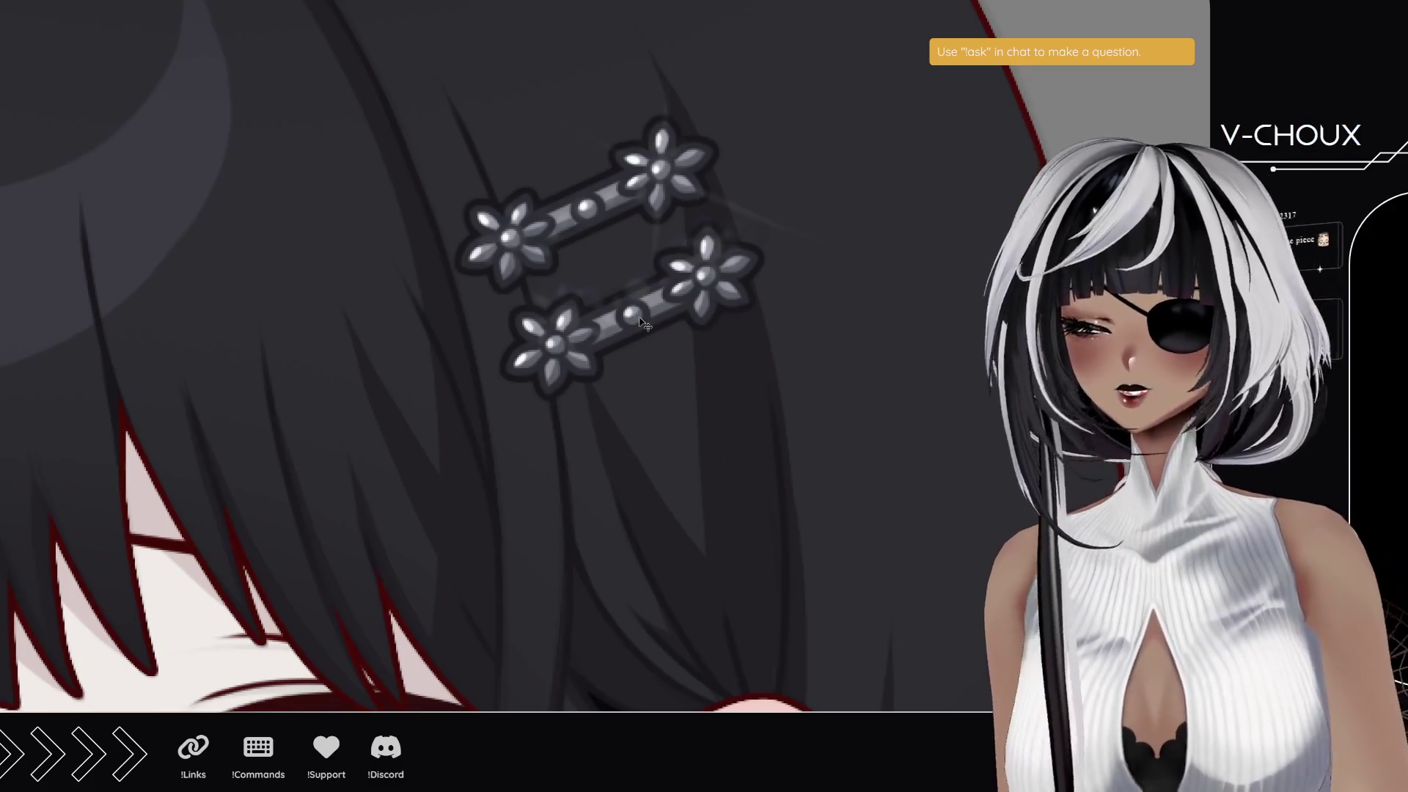
{"action": "left_click_drag", "start_coordinate": [642, 320], "coordinate": [647, 317]}
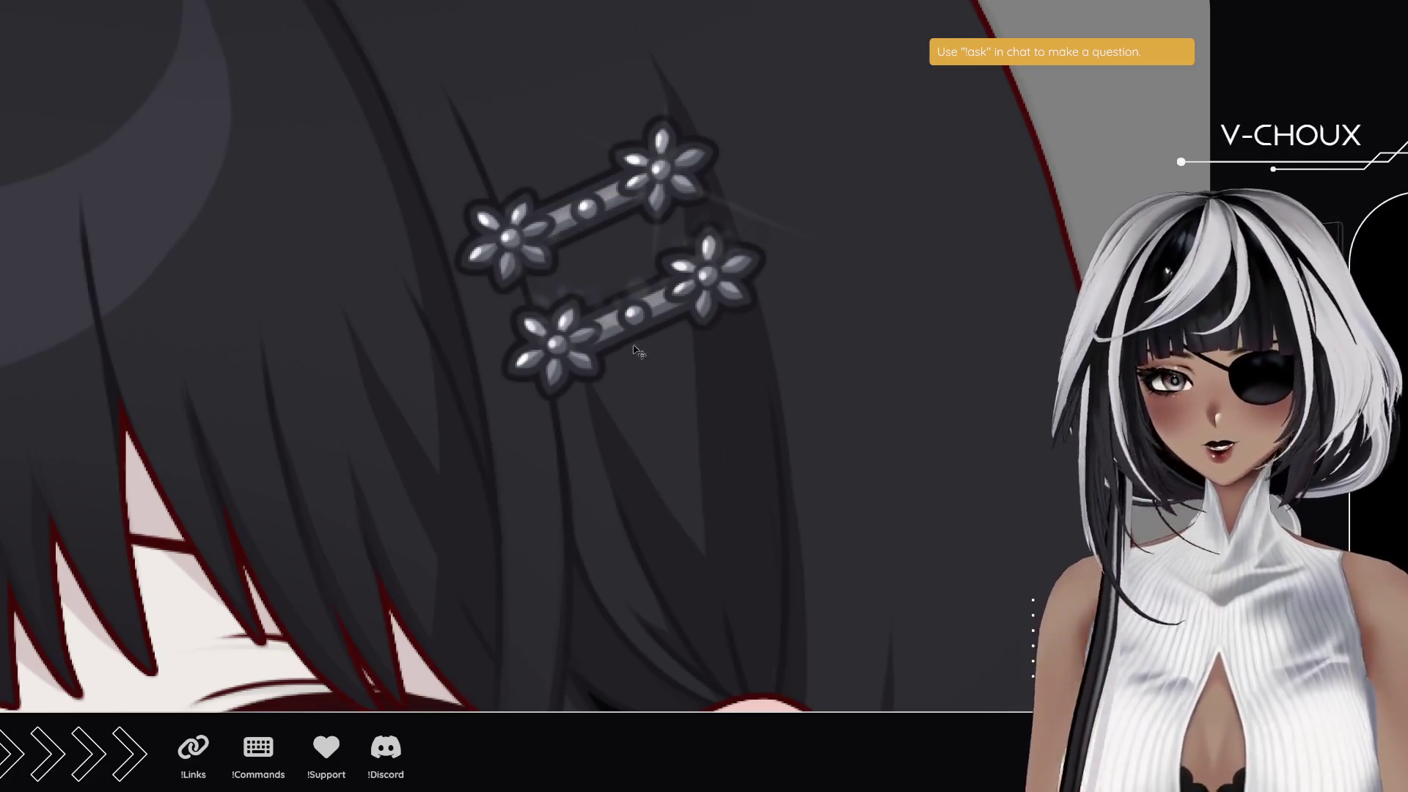
{"action": "left_click_drag", "start_coordinate": [639, 326], "coordinate": [639, 326]}
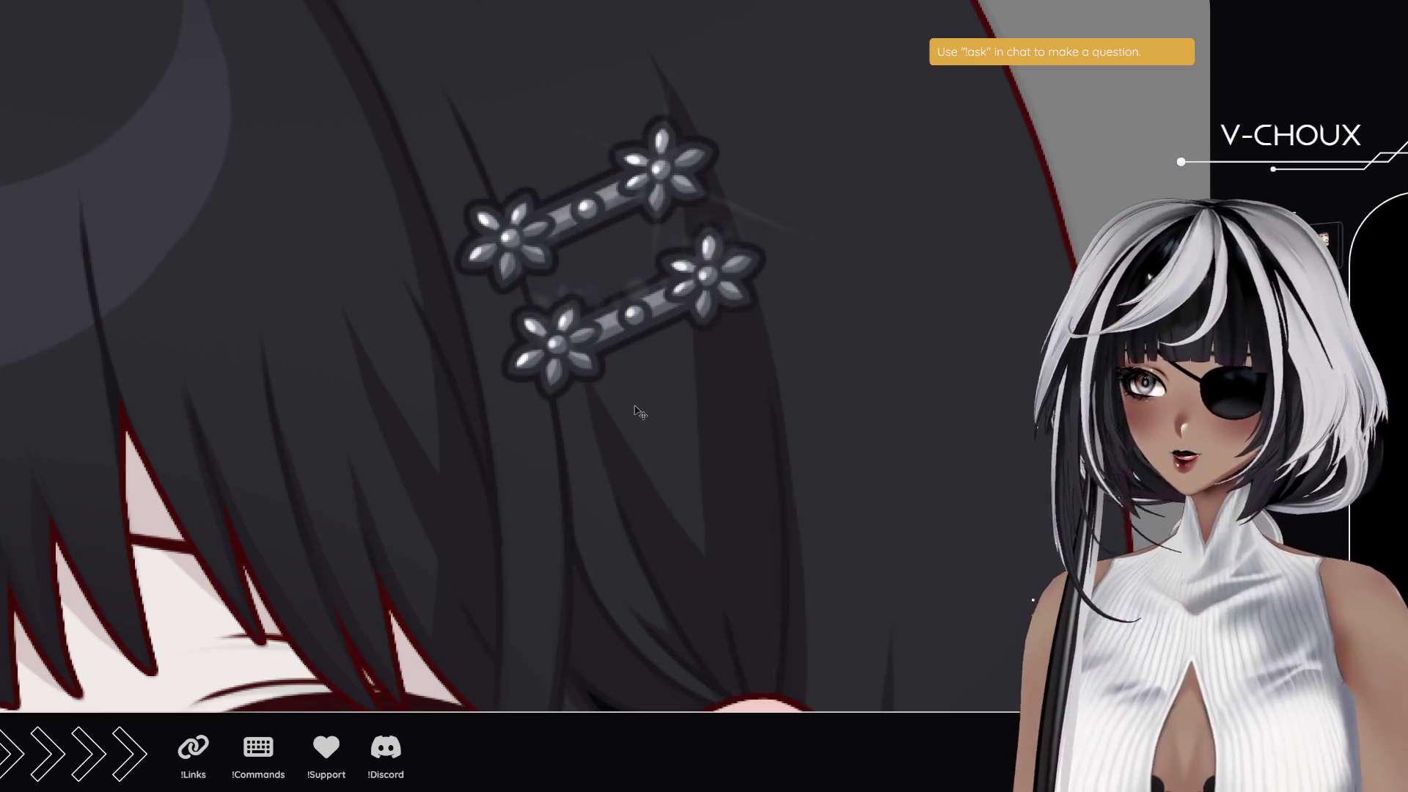
{"action": "scroll", "coordinate": [664, 423], "scroll_direction": "down", "scroll_amount": 3}
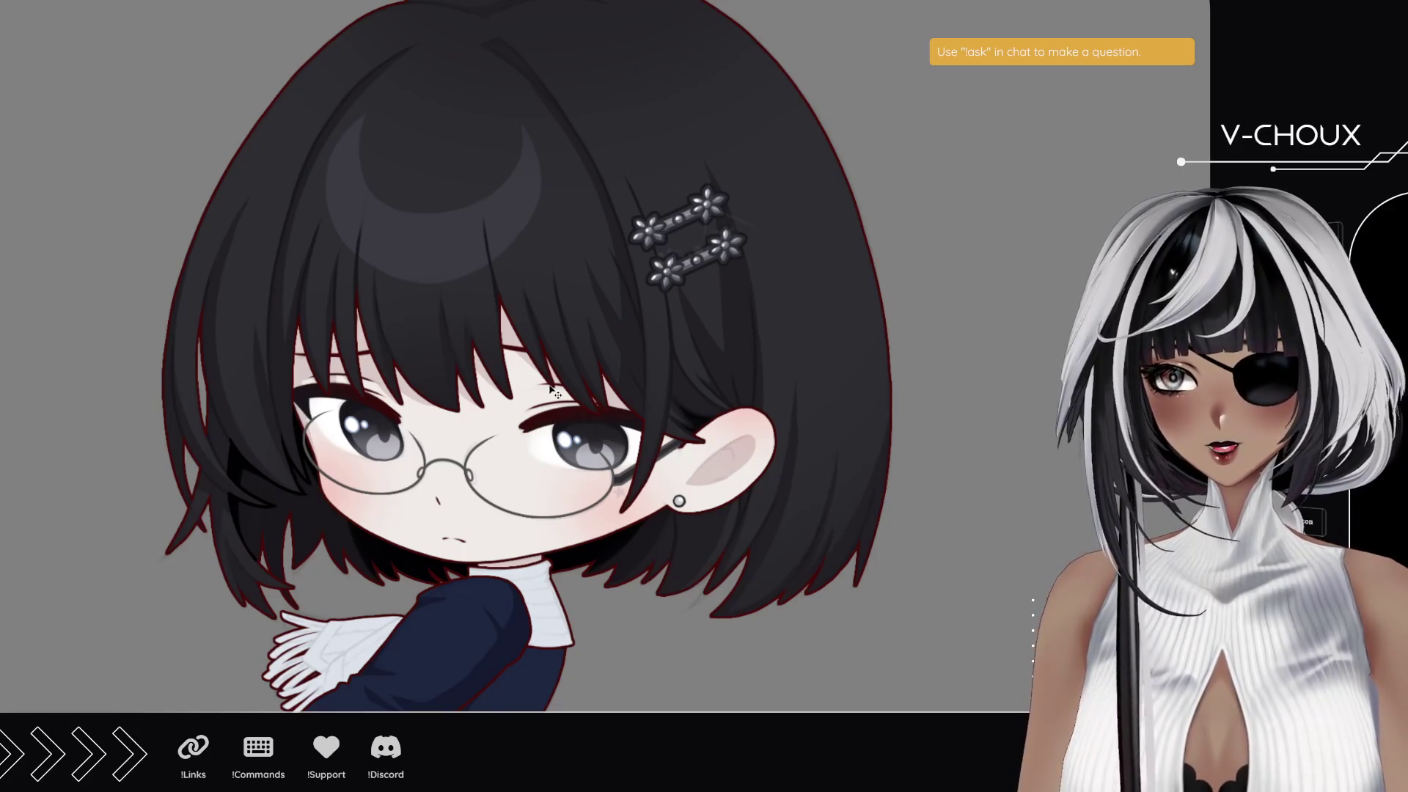
{"action": "scroll", "coordinate": [752, 424], "scroll_direction": "down", "scroll_amount": 3}
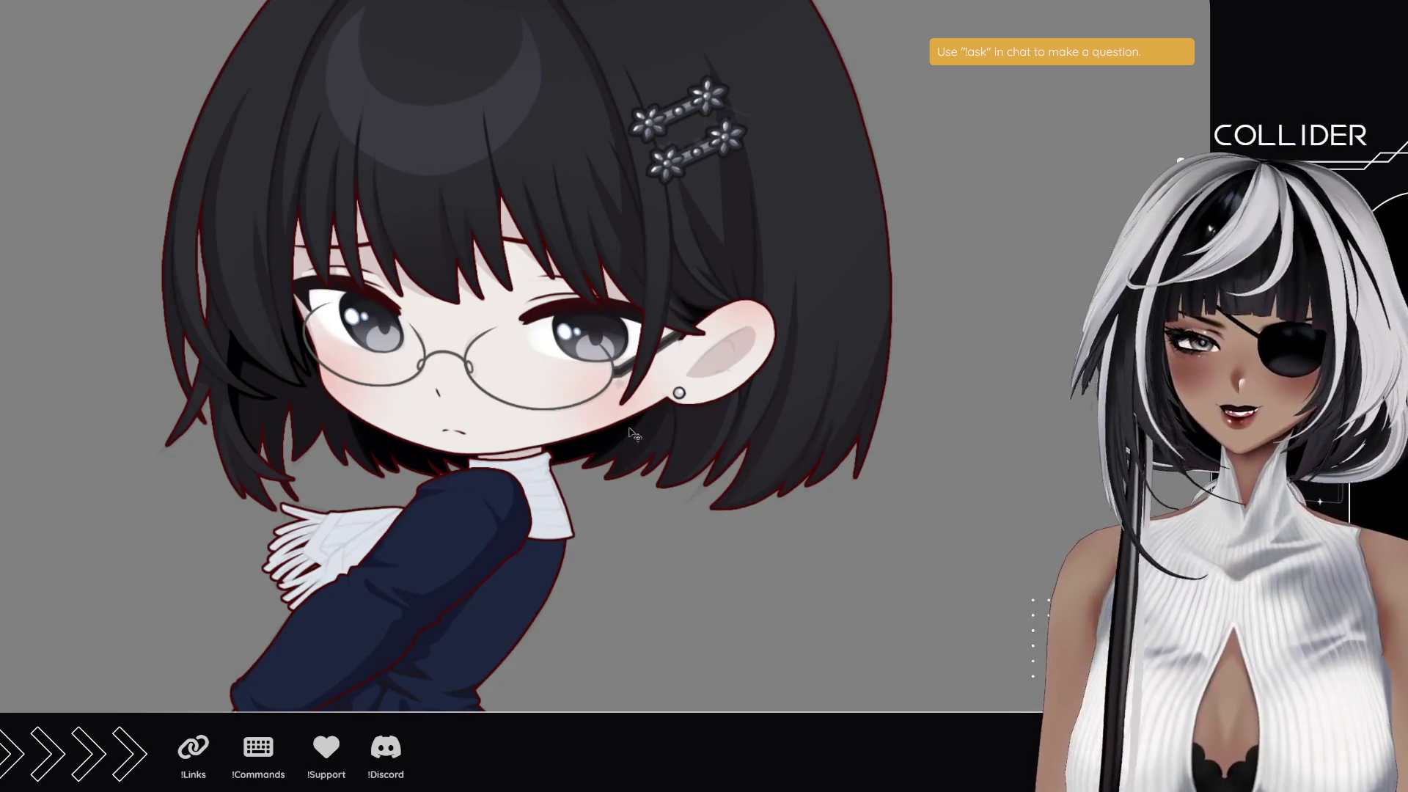
{"action": "scroll", "coordinate": [634, 436], "scroll_direction": "down", "scroll_amount": 1}
{"action": "scroll", "coordinate": [486, 602], "scroll_direction": "down", "scroll_amount": 1}
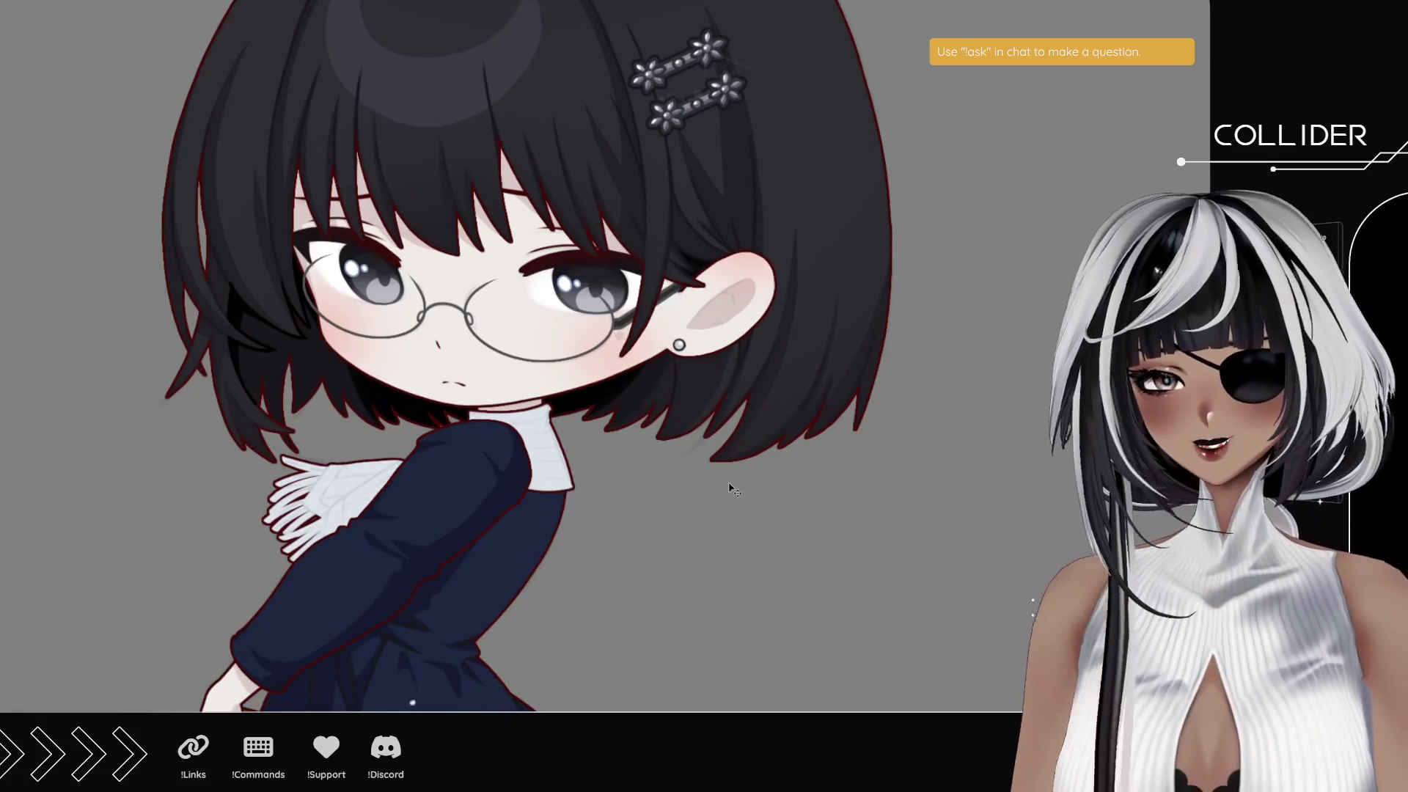
{"action": "scroll", "coordinate": [735, 490], "scroll_direction": "down", "scroll_amount": 2}
{"action": "scroll", "coordinate": [697, 475], "scroll_direction": "down", "scroll_amount": 2}
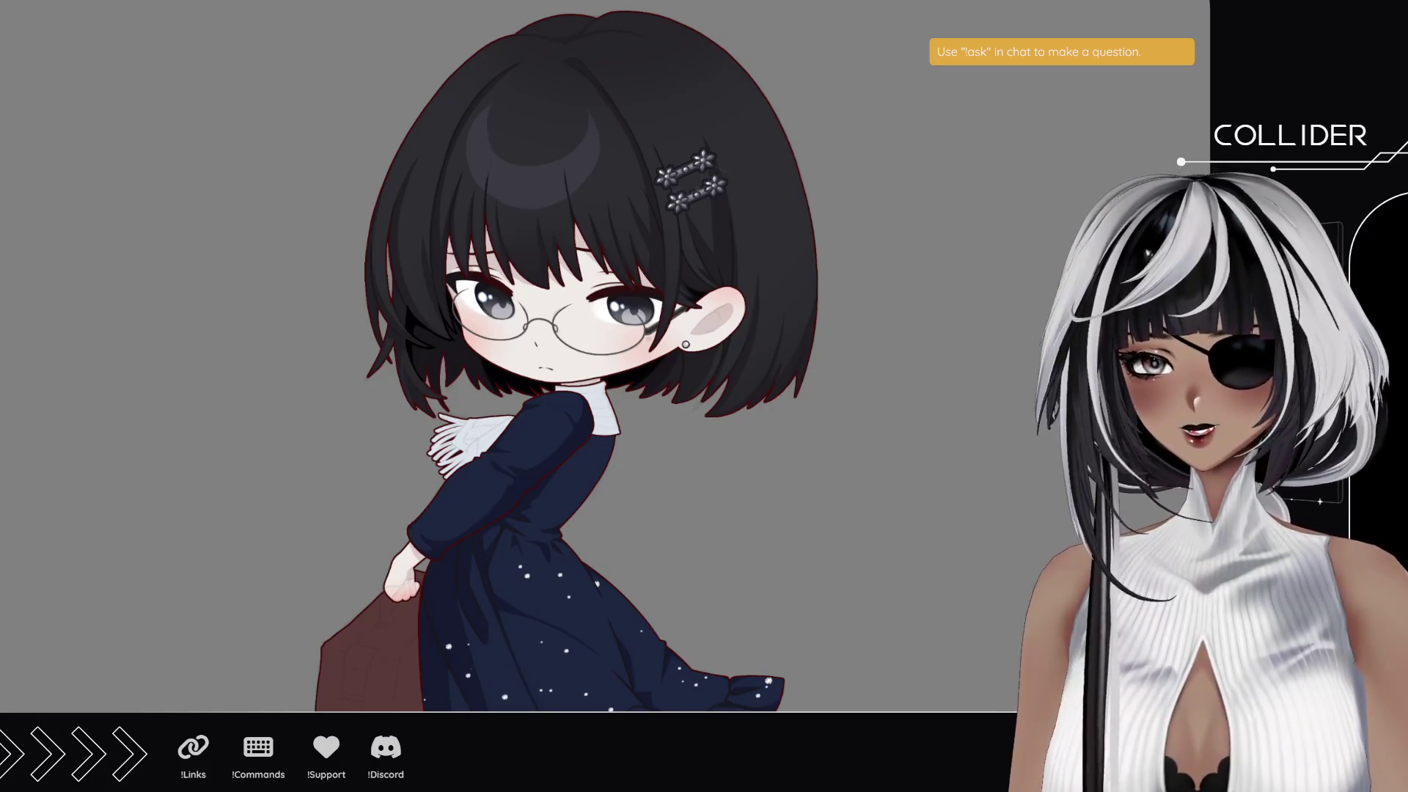
{"action": "scroll", "coordinate": [884, 478], "scroll_direction": "up", "scroll_amount": 6}
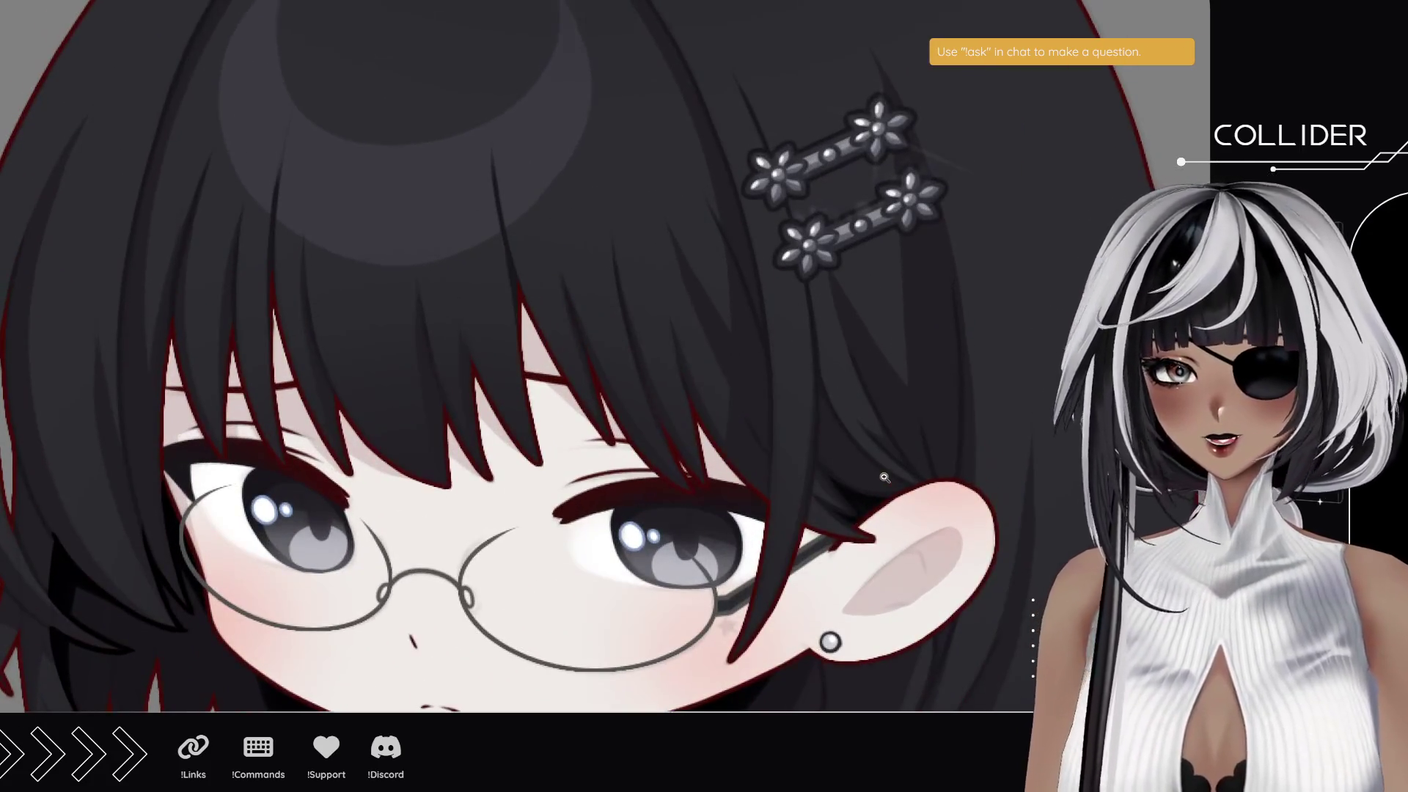
{"action": "scroll", "coordinate": [884, 478], "scroll_direction": "up", "scroll_amount": 1}
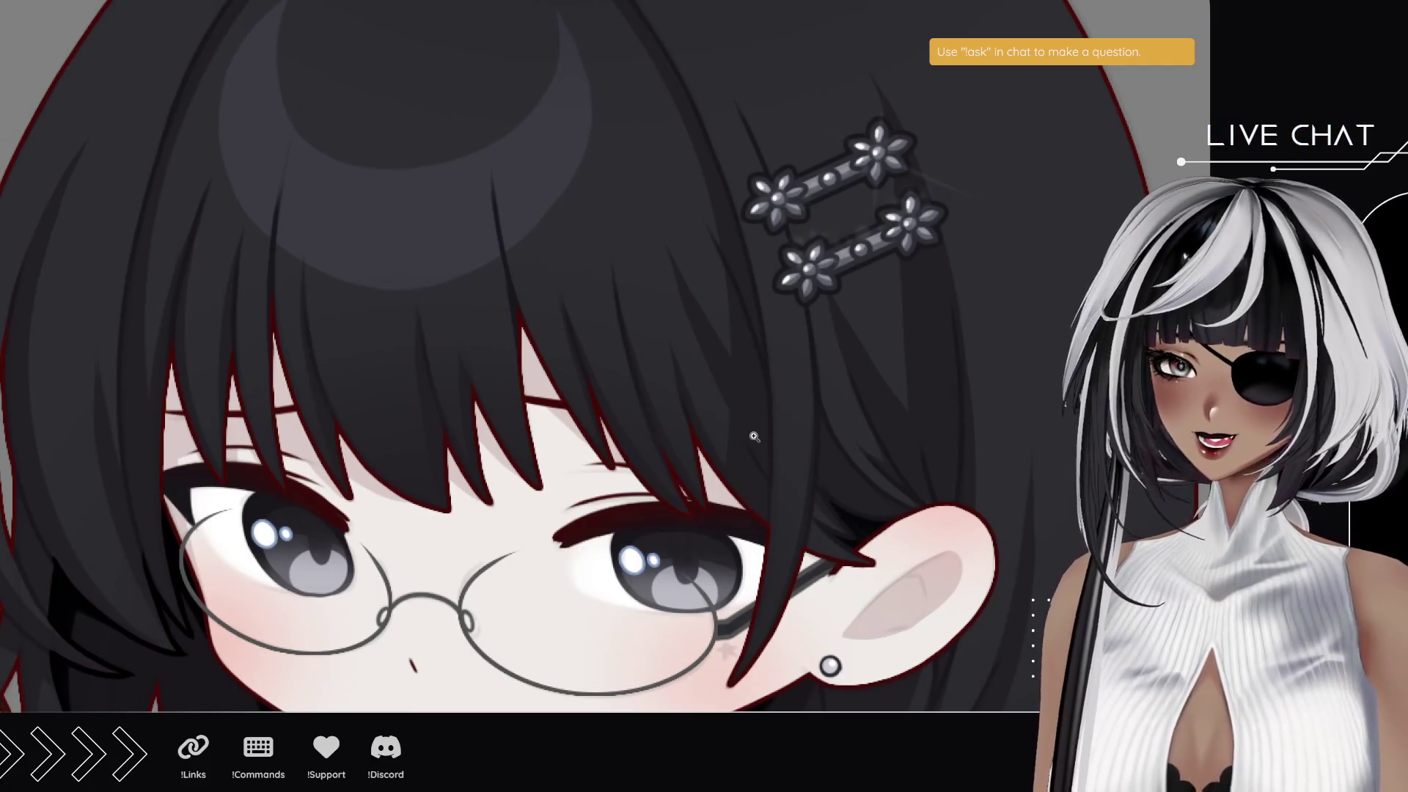
{"action": "left_click", "coordinate": [755, 437]}
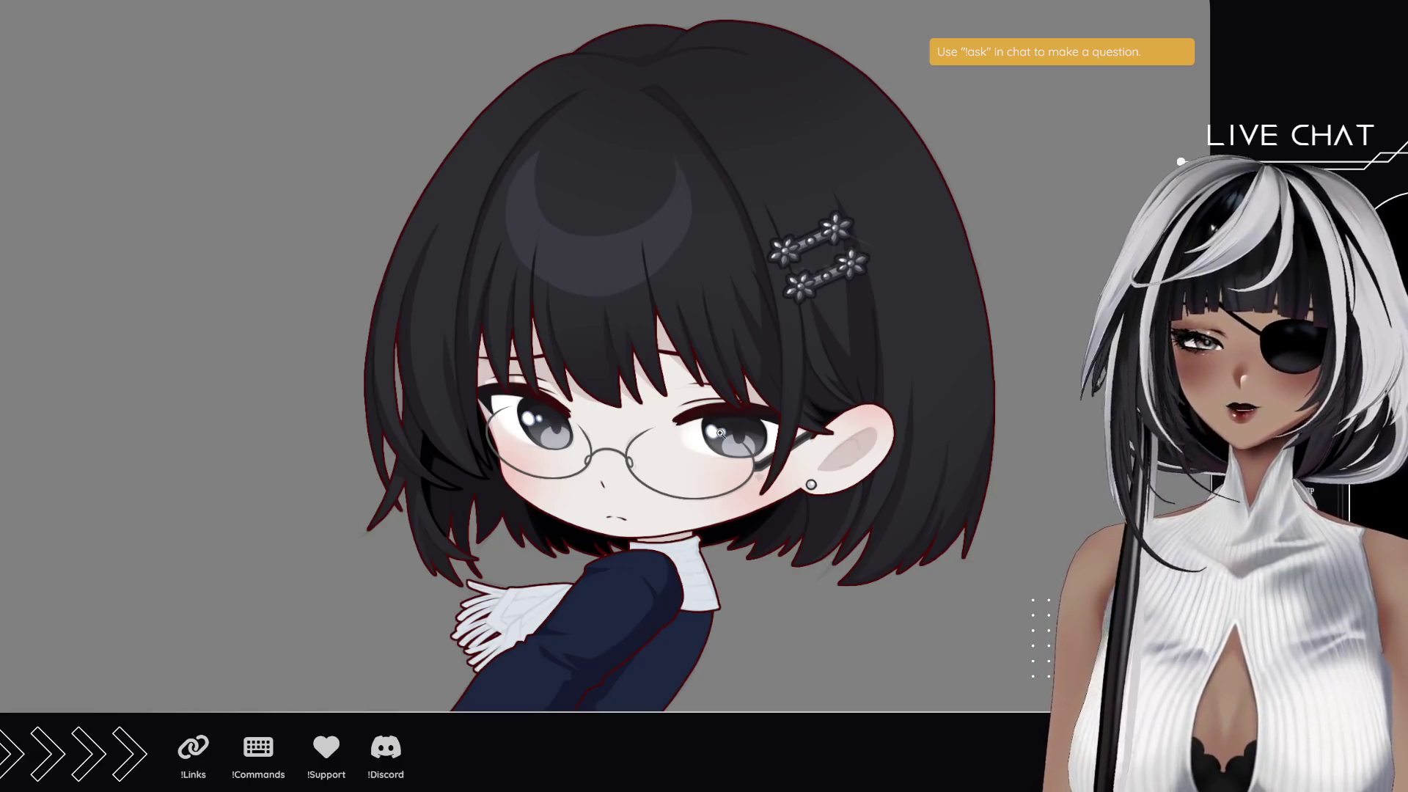
{"action": "scroll", "coordinate": [950, 515], "scroll_direction": "down", "scroll_amount": 3}
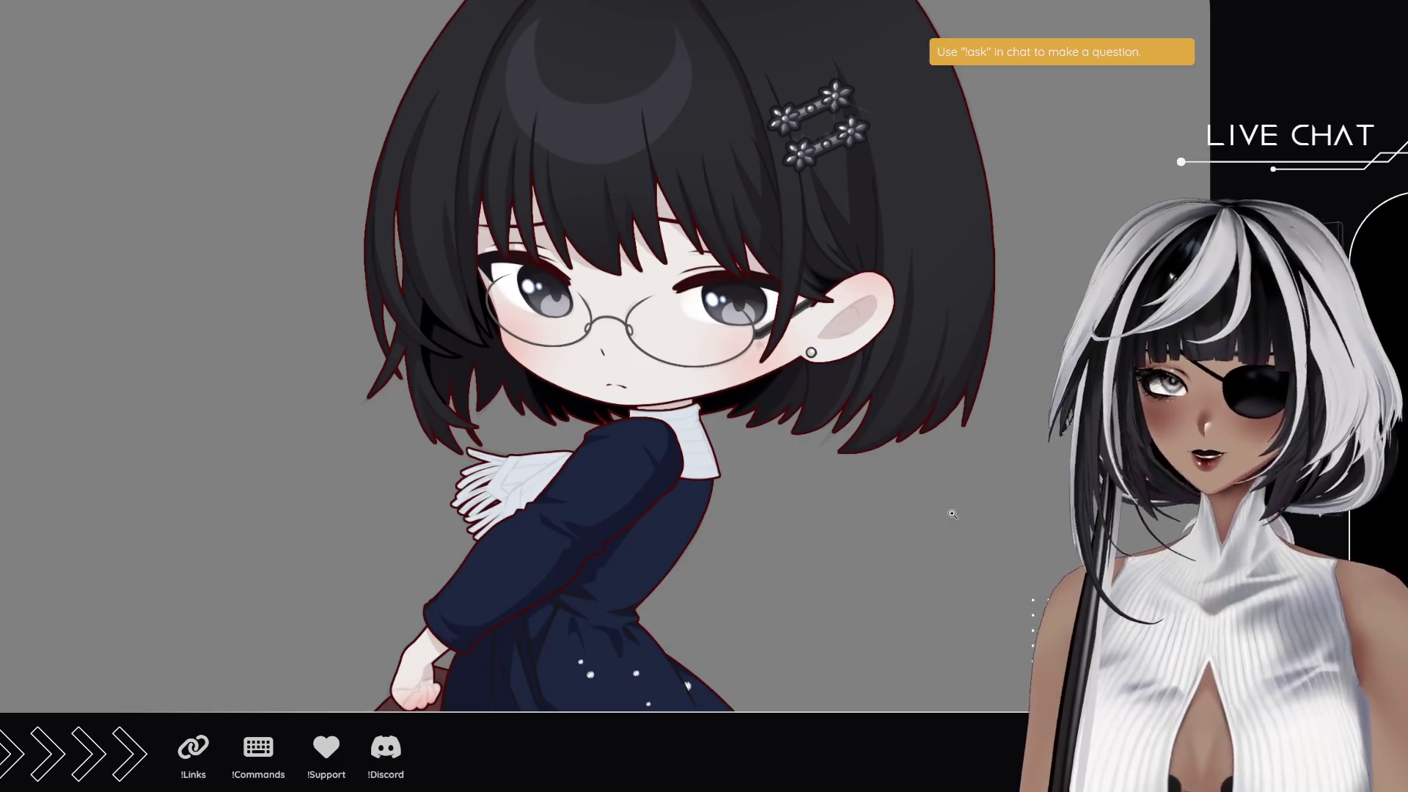
{"action": "scroll", "coordinate": [952, 514], "scroll_direction": "down", "scroll_amount": 1}
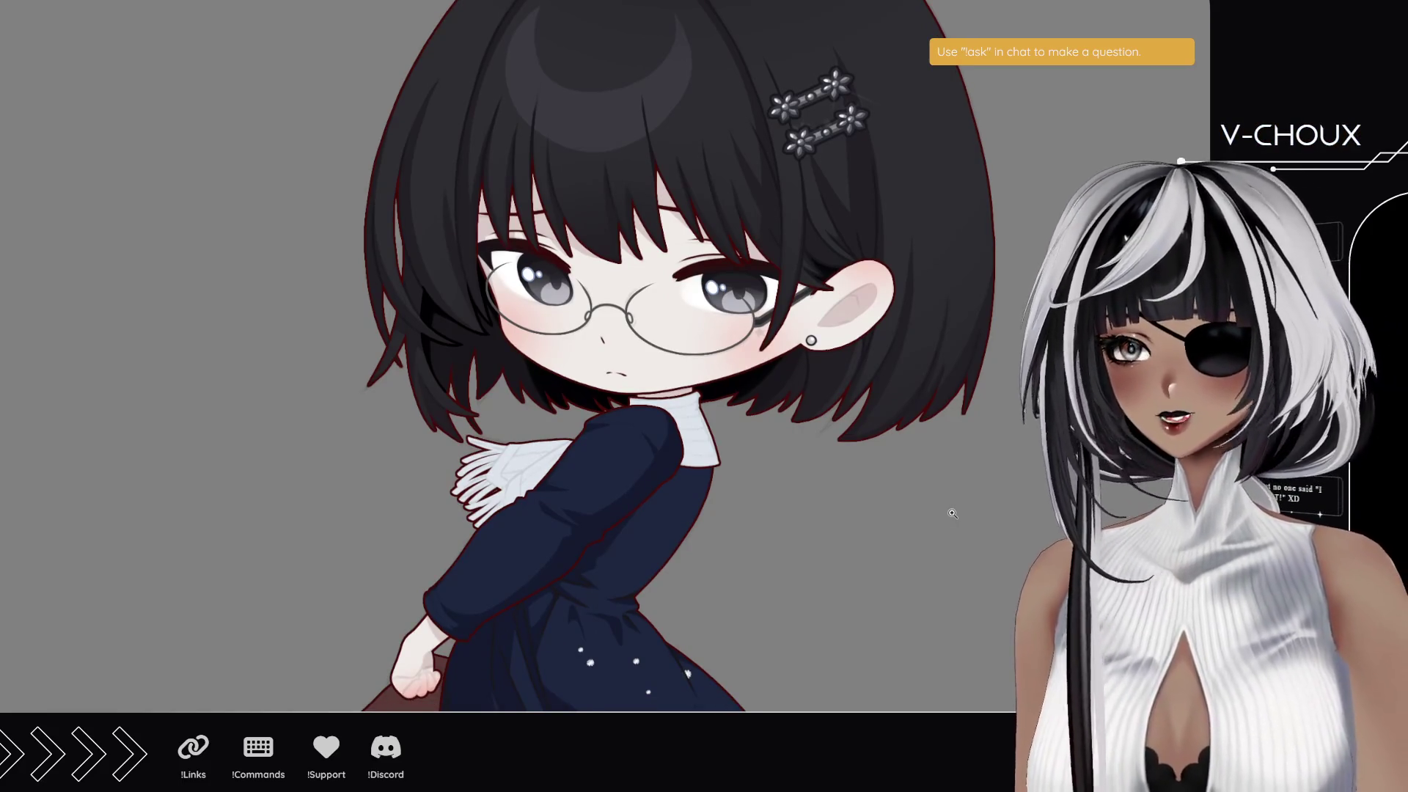
{"action": "scroll", "coordinate": [952, 513], "scroll_direction": "down", "scroll_amount": 1}
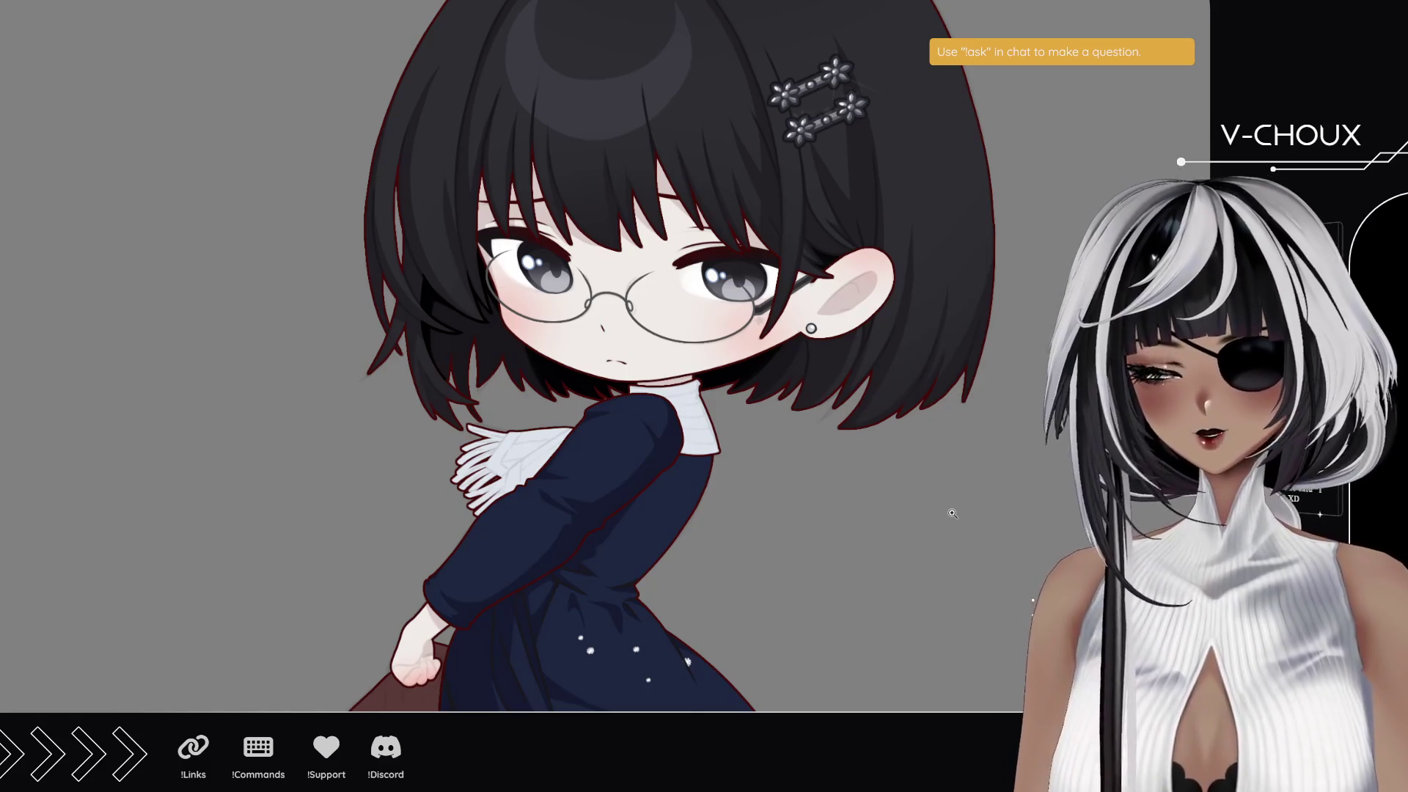
{"action": "scroll", "coordinate": [952, 513], "scroll_direction": "down", "scroll_amount": 5}
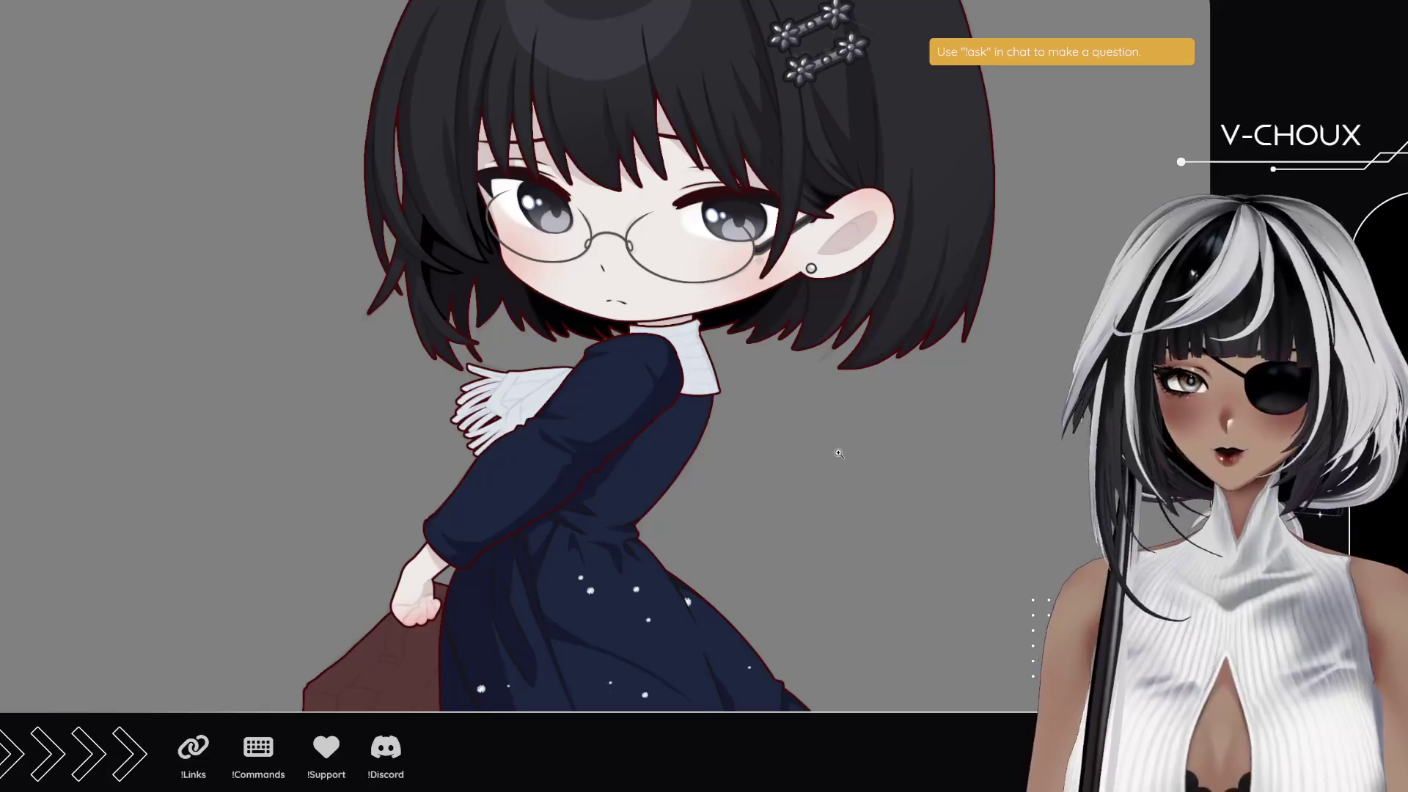
{"action": "scroll", "coordinate": [839, 452], "scroll_direction": "up", "scroll_amount": 2}
{"action": "left_click", "coordinate": [658, 242]}
{"action": "left_click", "coordinate": [658, 242]}
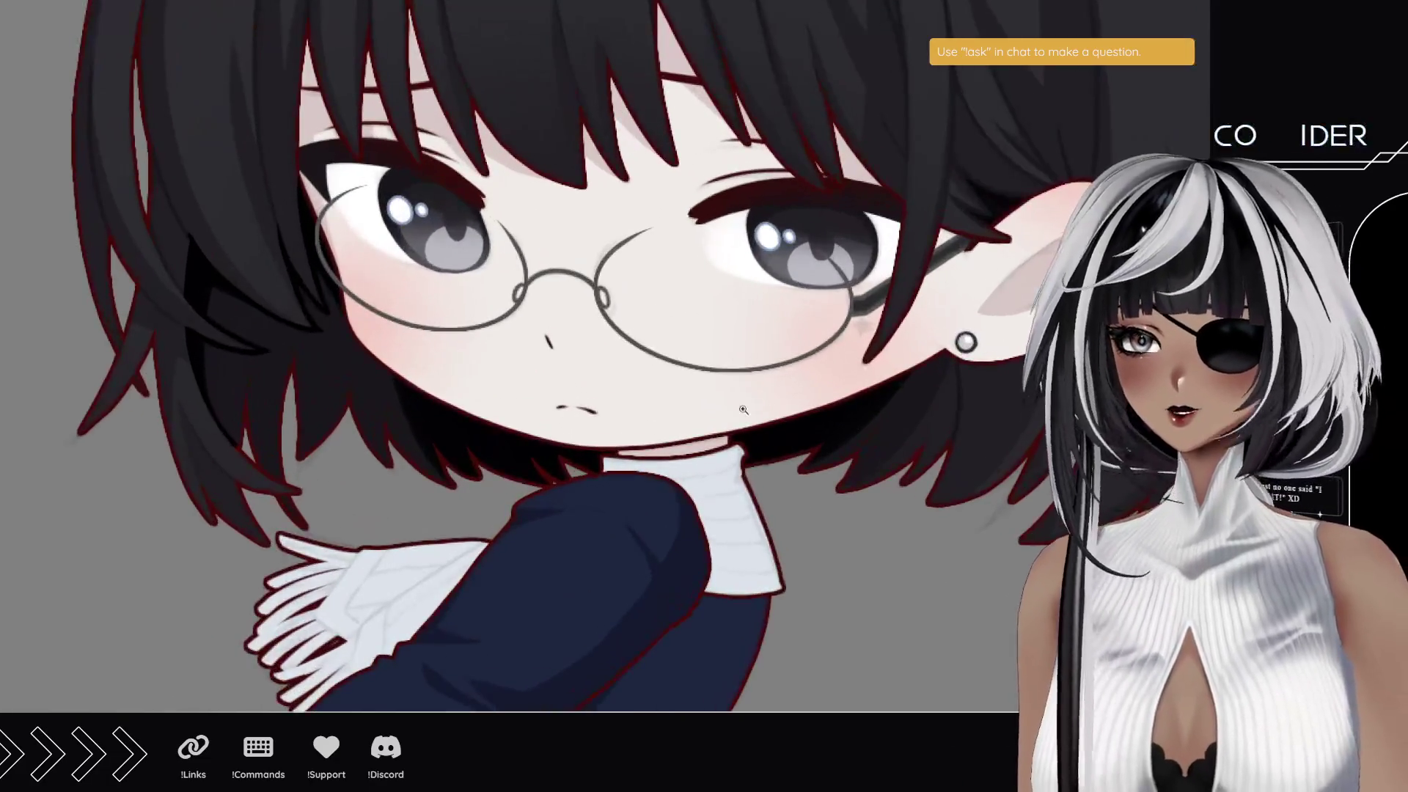
{"action": "scroll", "coordinate": [841, 450], "scroll_direction": "up", "scroll_amount": 5}
{"action": "left_click", "coordinate": [841, 450], "text": "alt"}
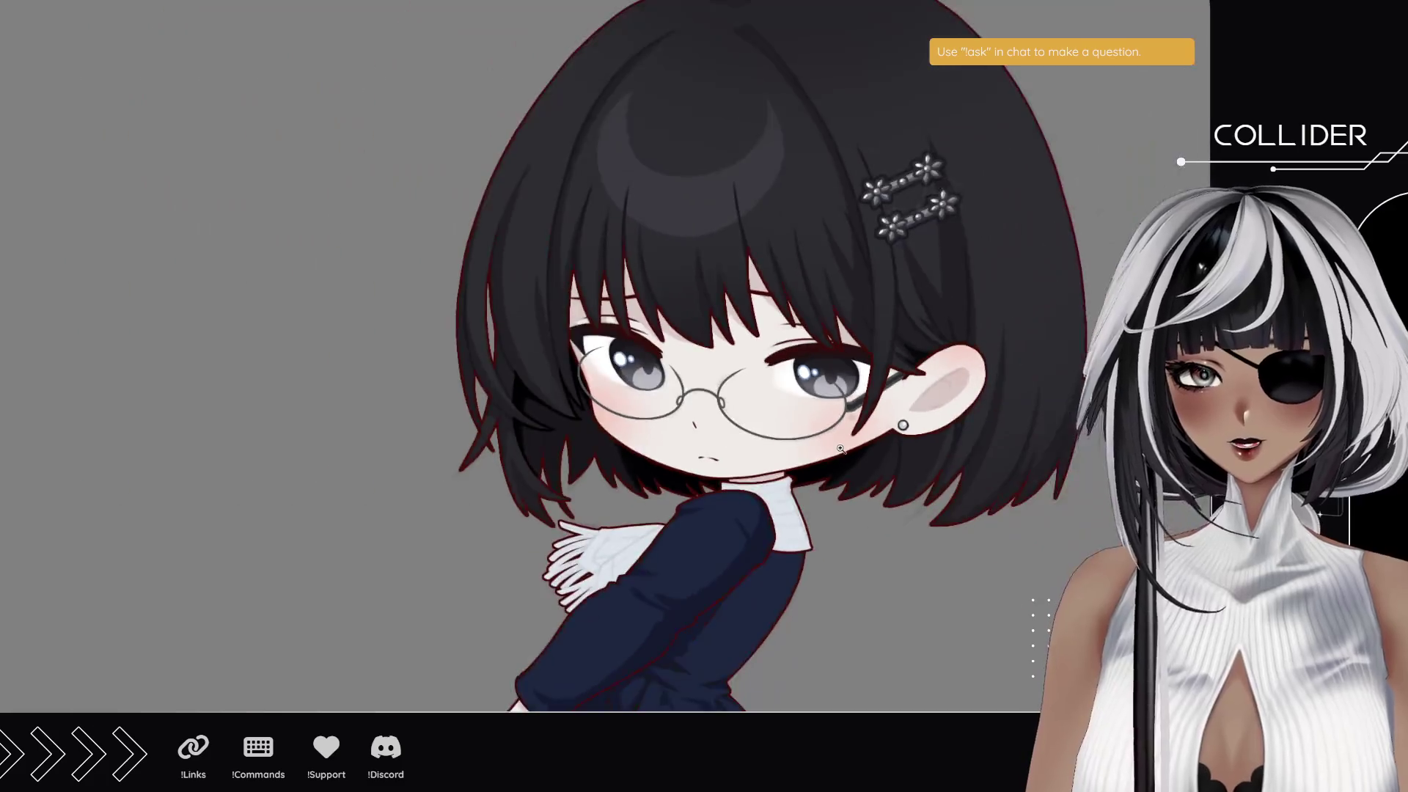
{"action": "scroll", "coordinate": [840, 449], "scroll_direction": "up", "scroll_amount": 3}
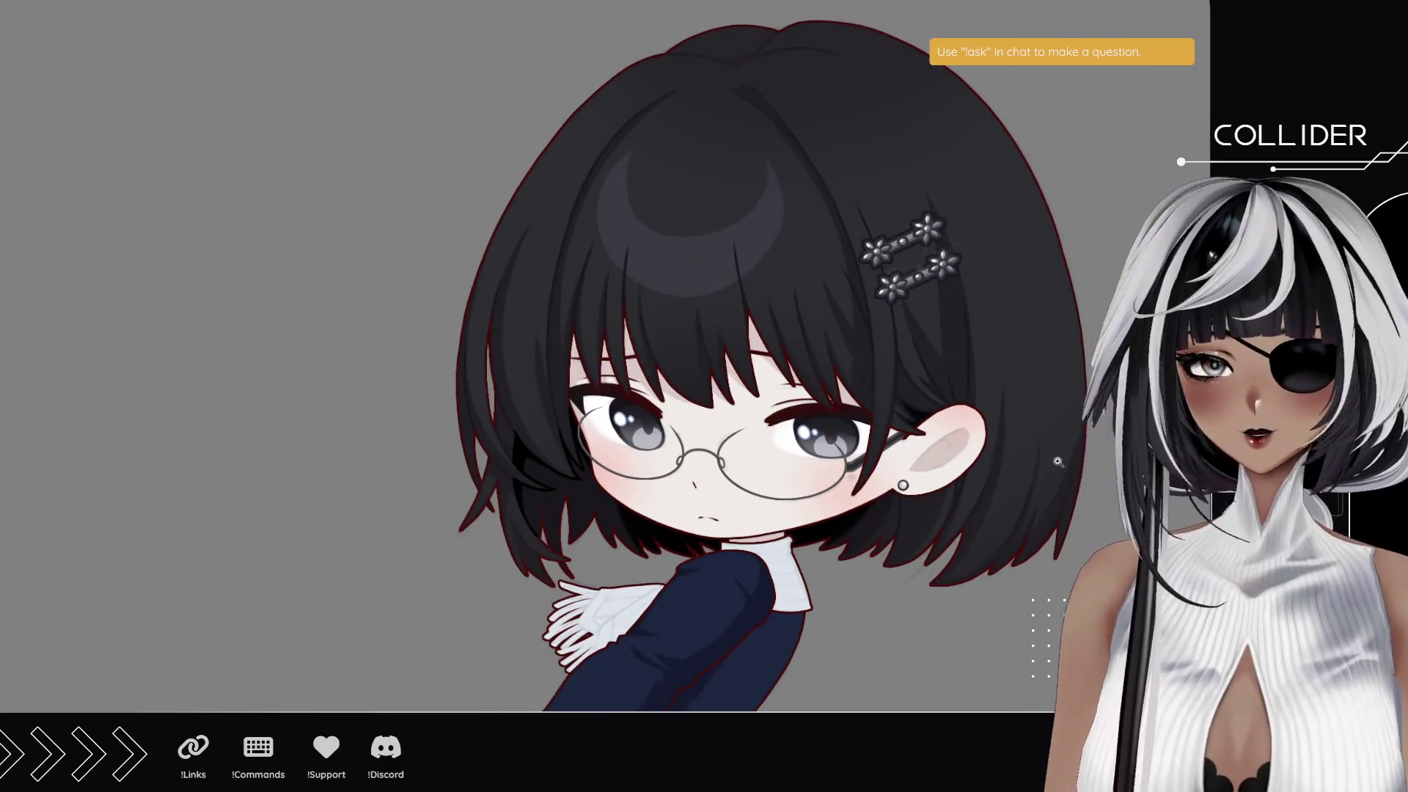
{"action": "scroll", "coordinate": [1058, 461], "scroll_direction": "down", "scroll_amount": 3}
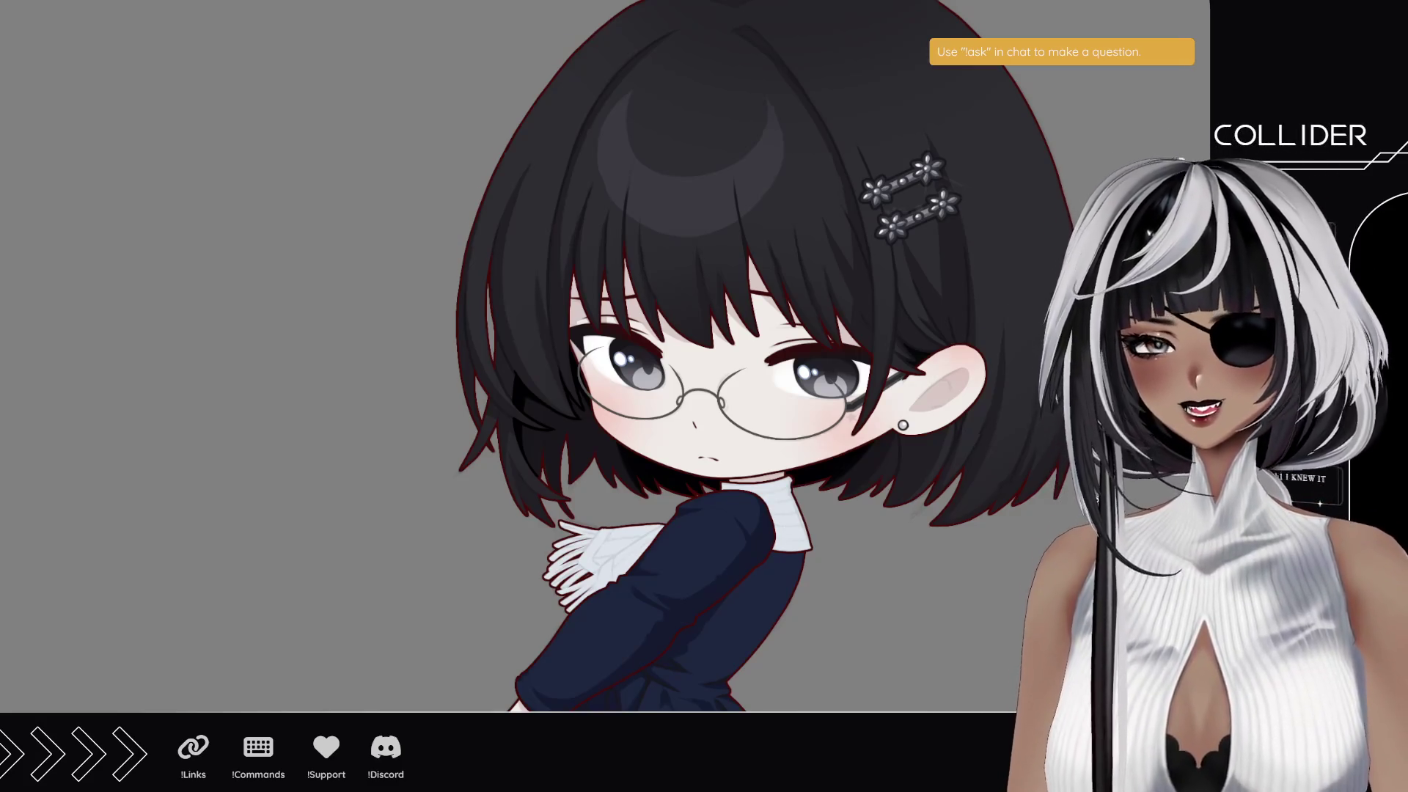
{"action": "scroll", "coordinate": [700, 502], "scroll_direction": "down", "scroll_amount": 3}
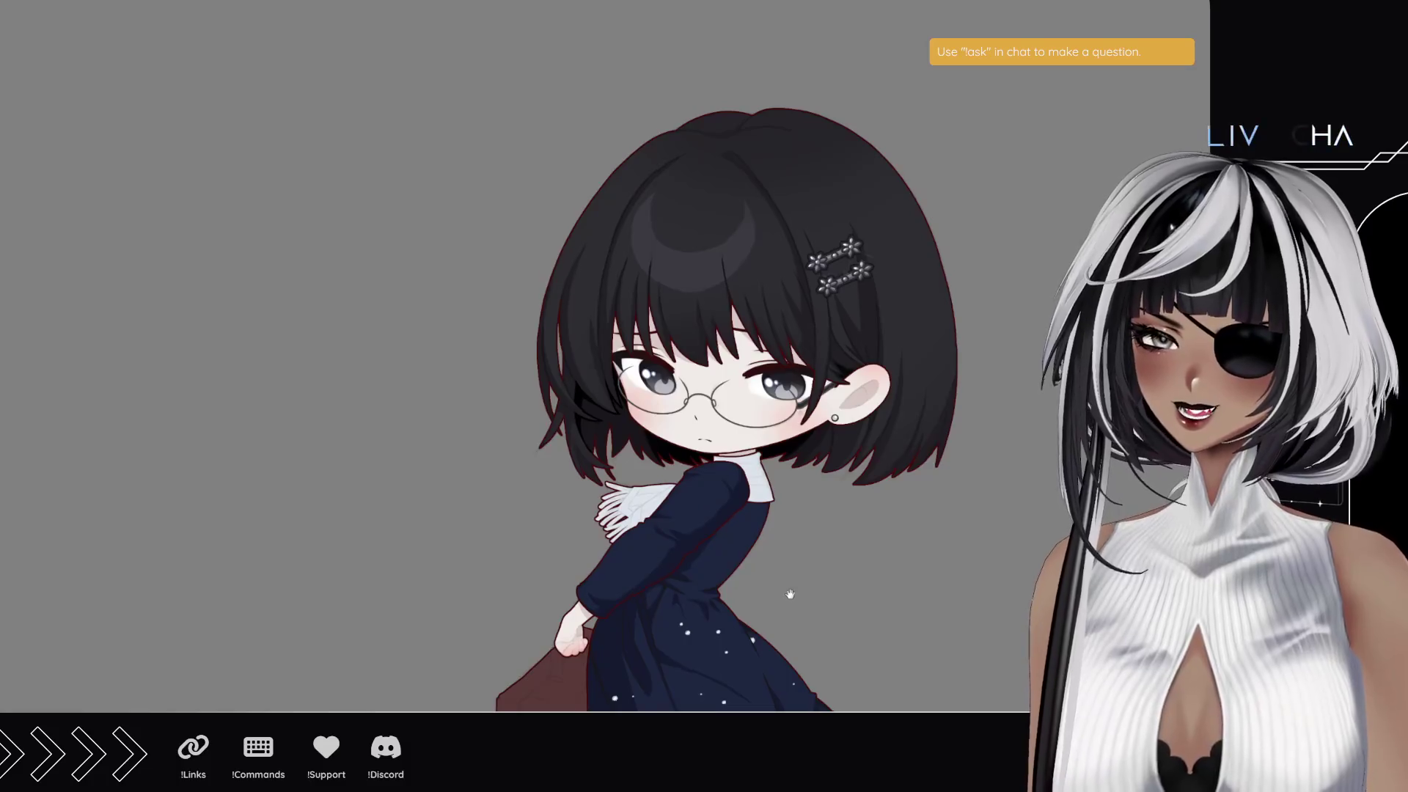
{"action": "left_click_drag", "start_coordinate": [790, 594], "coordinate": [703, 463]}
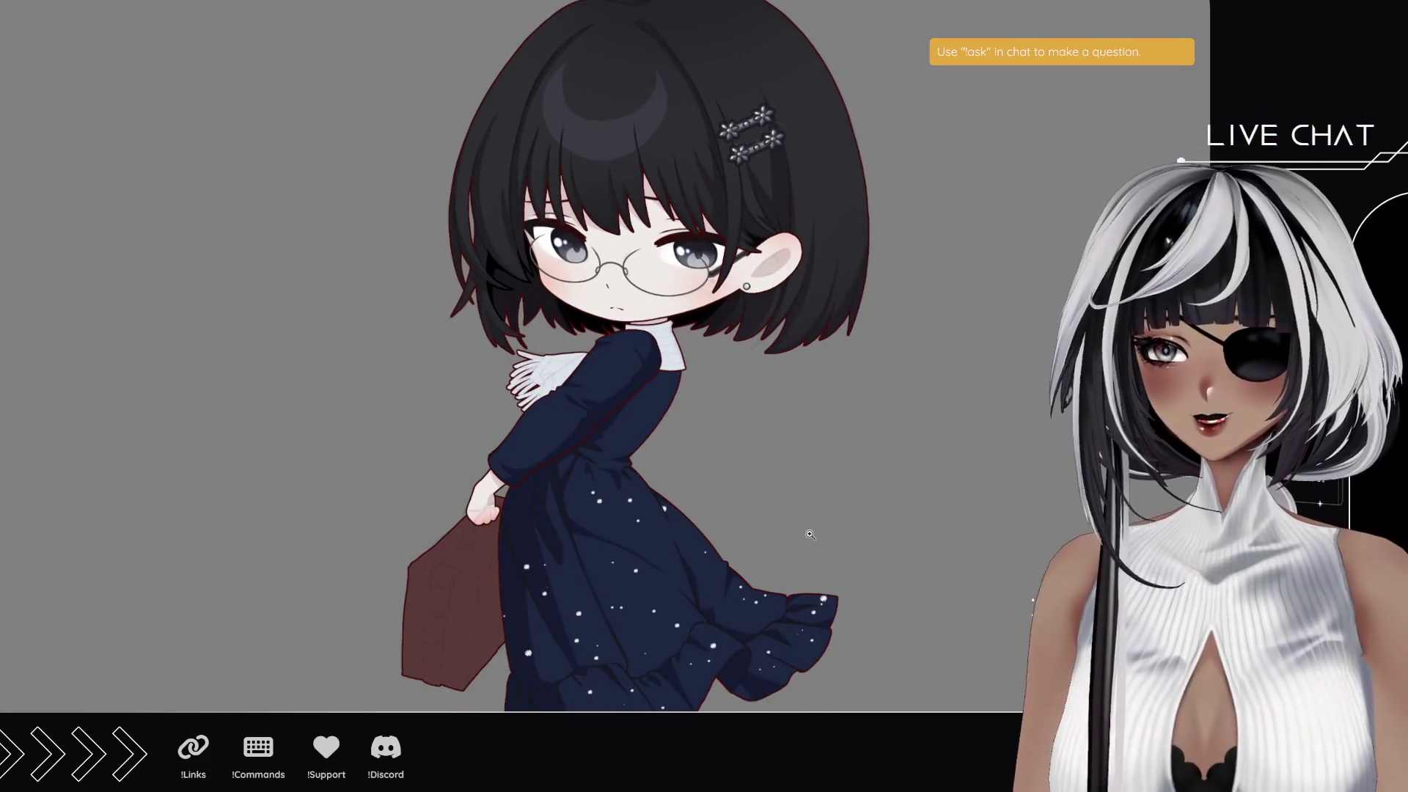
{"action": "scroll", "coordinate": [803, 524], "scroll_direction": "down", "scroll_amount": 2}
{"action": "left_click", "coordinate": [643, 296]}
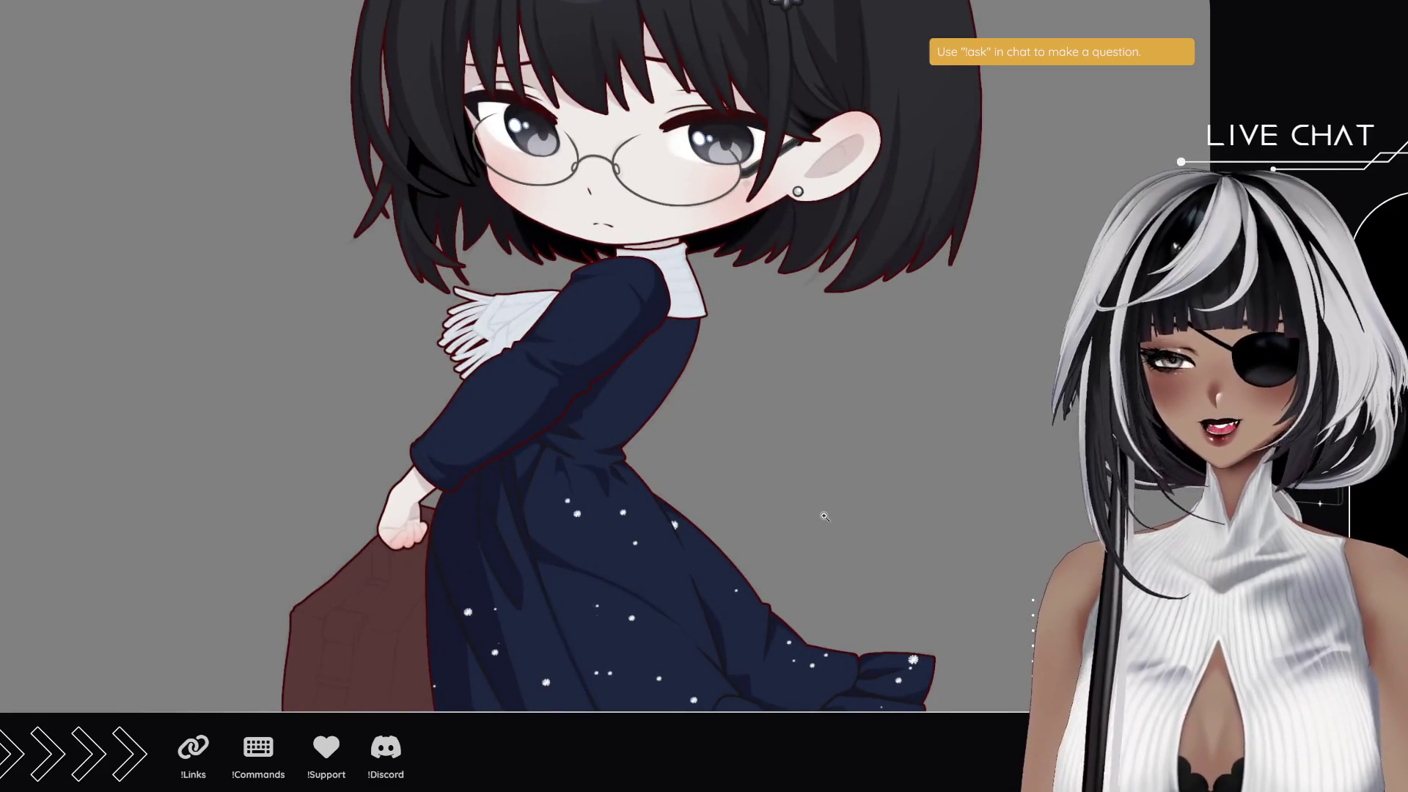
{"action": "scroll", "coordinate": [824, 516], "scroll_direction": "up", "scroll_amount": 2}
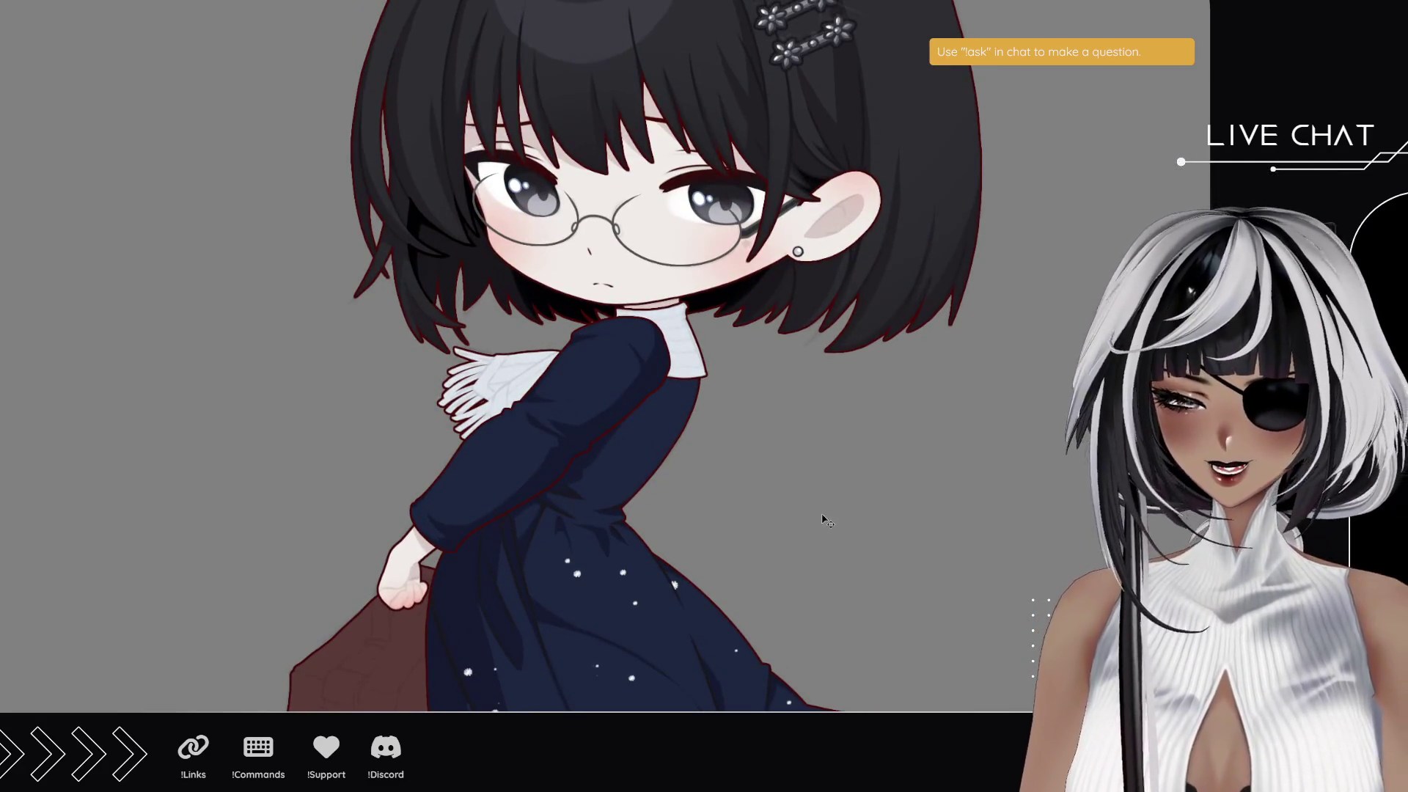
{"action": "scroll", "coordinate": [823, 515], "scroll_direction": "up", "scroll_amount": 3}
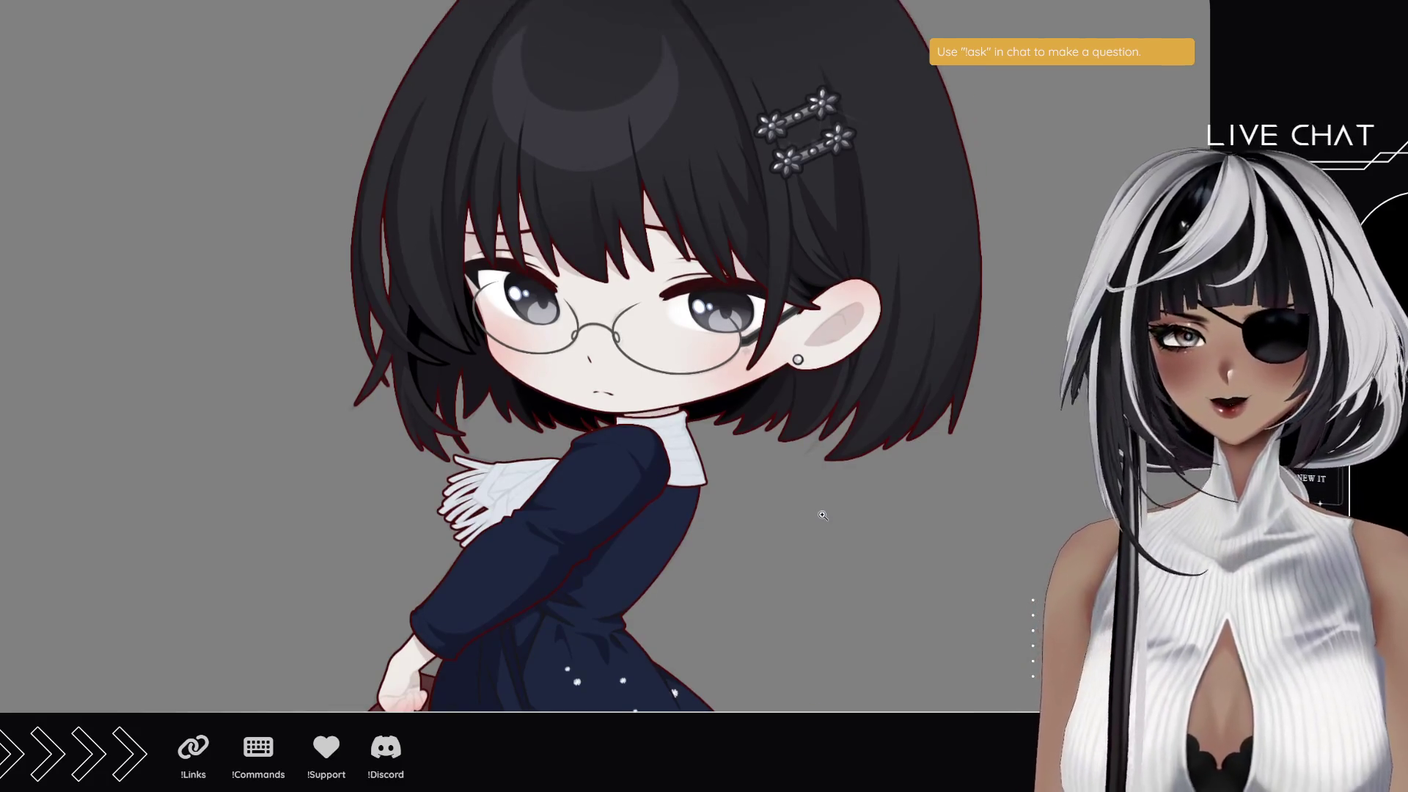
{"action": "scroll", "coordinate": [822, 515], "scroll_direction": "up", "scroll_amount": 2}
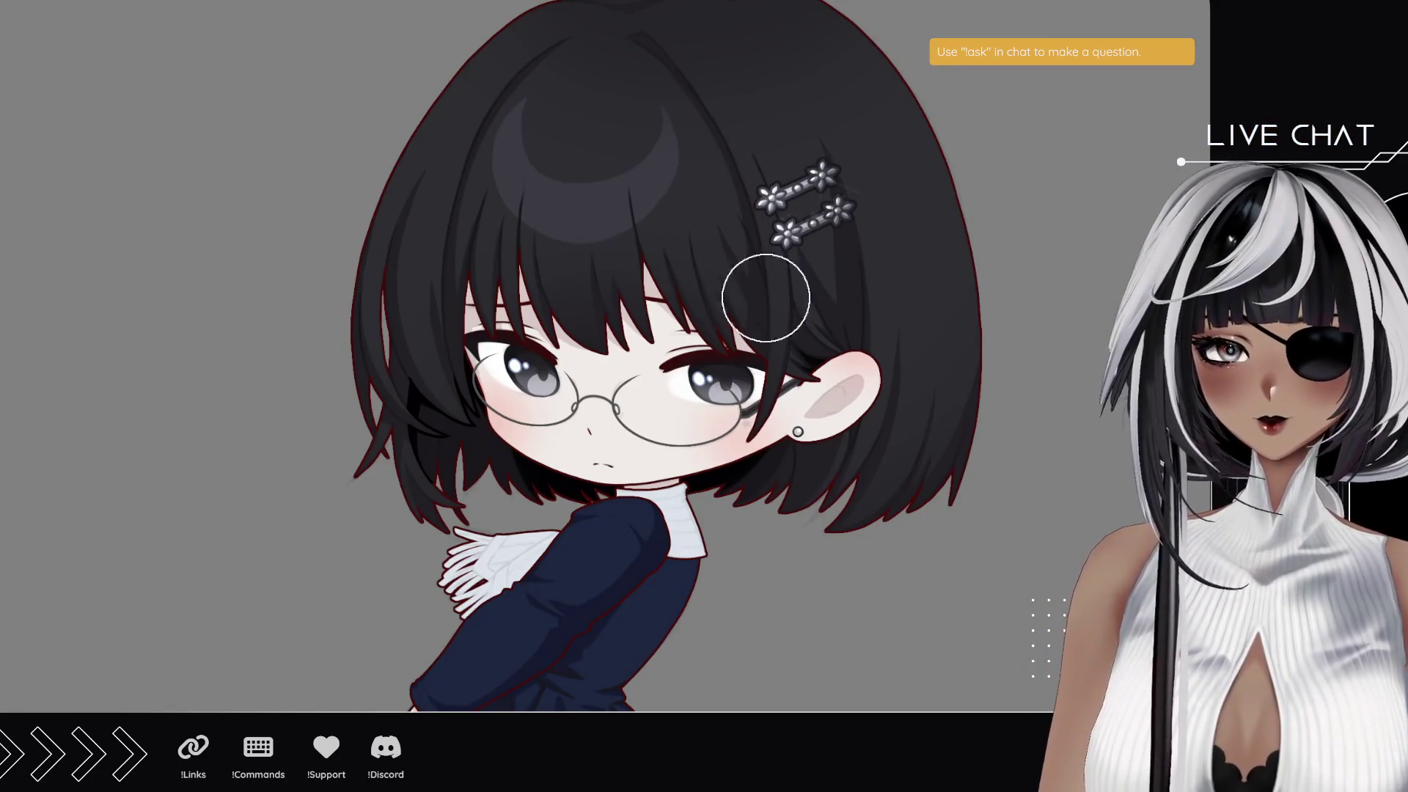
{"action": "left_click_drag", "start_coordinate": [597, 503], "coordinate": [598, 376]}
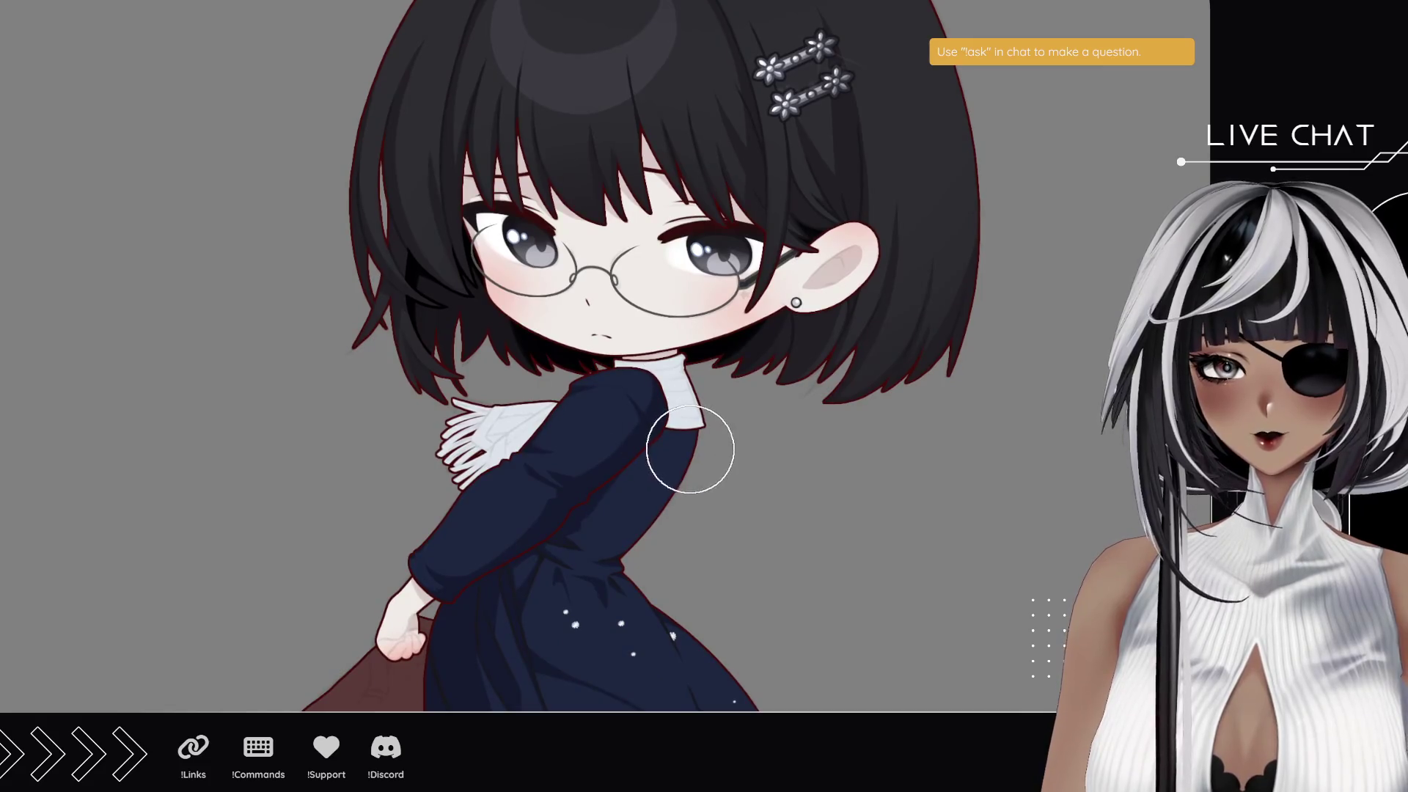
{"action": "left_click_drag", "start_coordinate": [629, 431], "coordinate": [631, 345]}
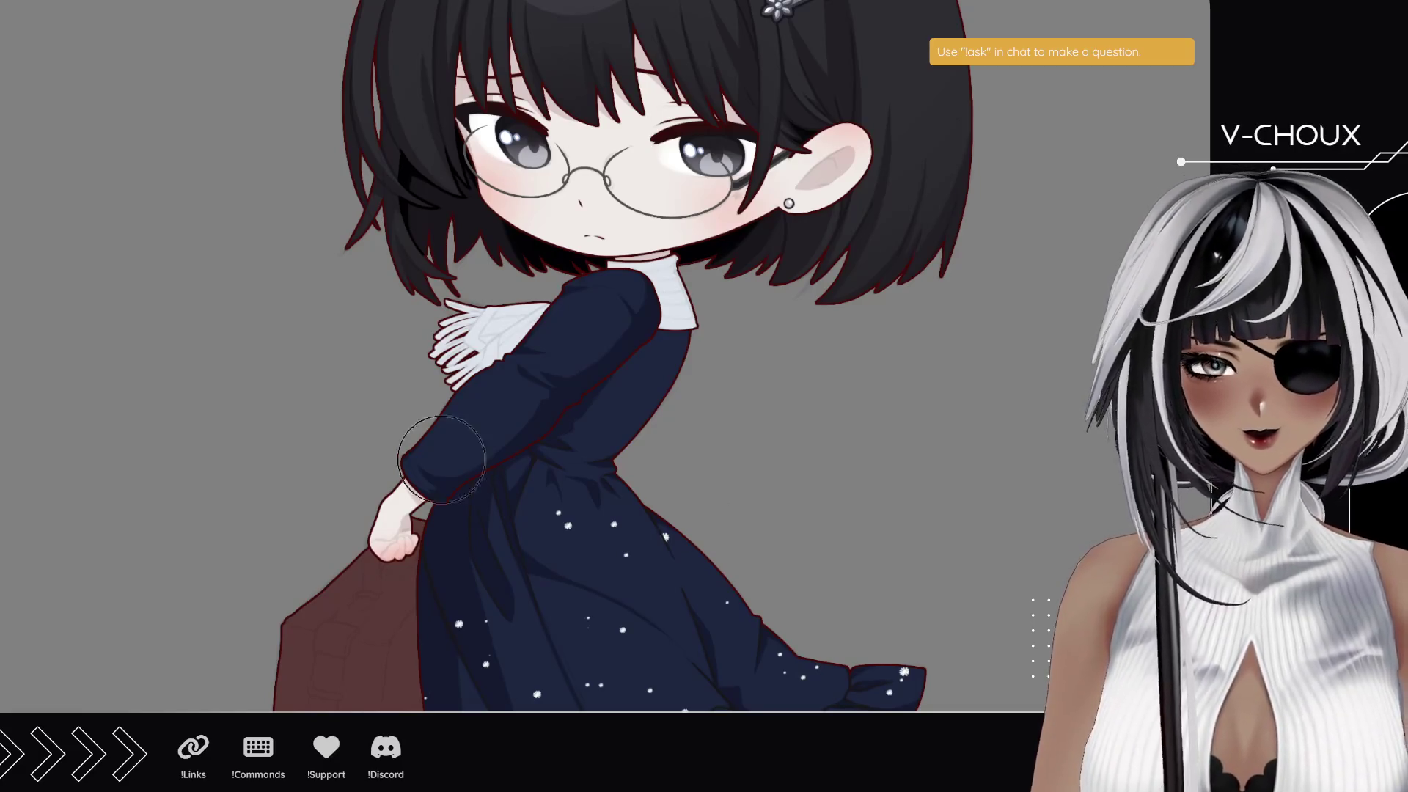
{"action": "left_click", "coordinate": [606, 274]}
{"action": "left_click", "coordinate": [606, 273]}
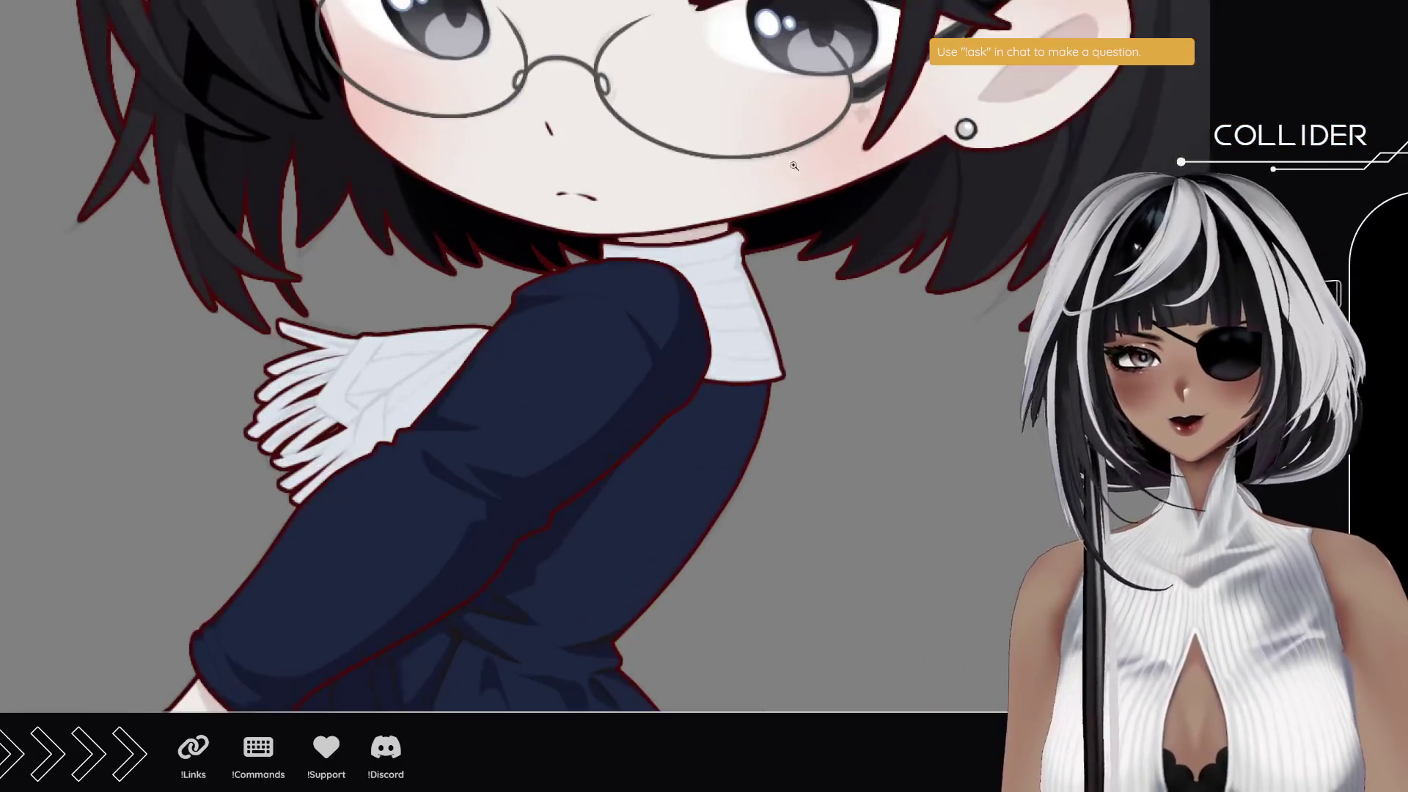
{"action": "left_click", "coordinate": [549, 212]}
{"action": "scroll", "coordinate": [549, 213], "scroll_direction": "up", "scroll_amount": 4}
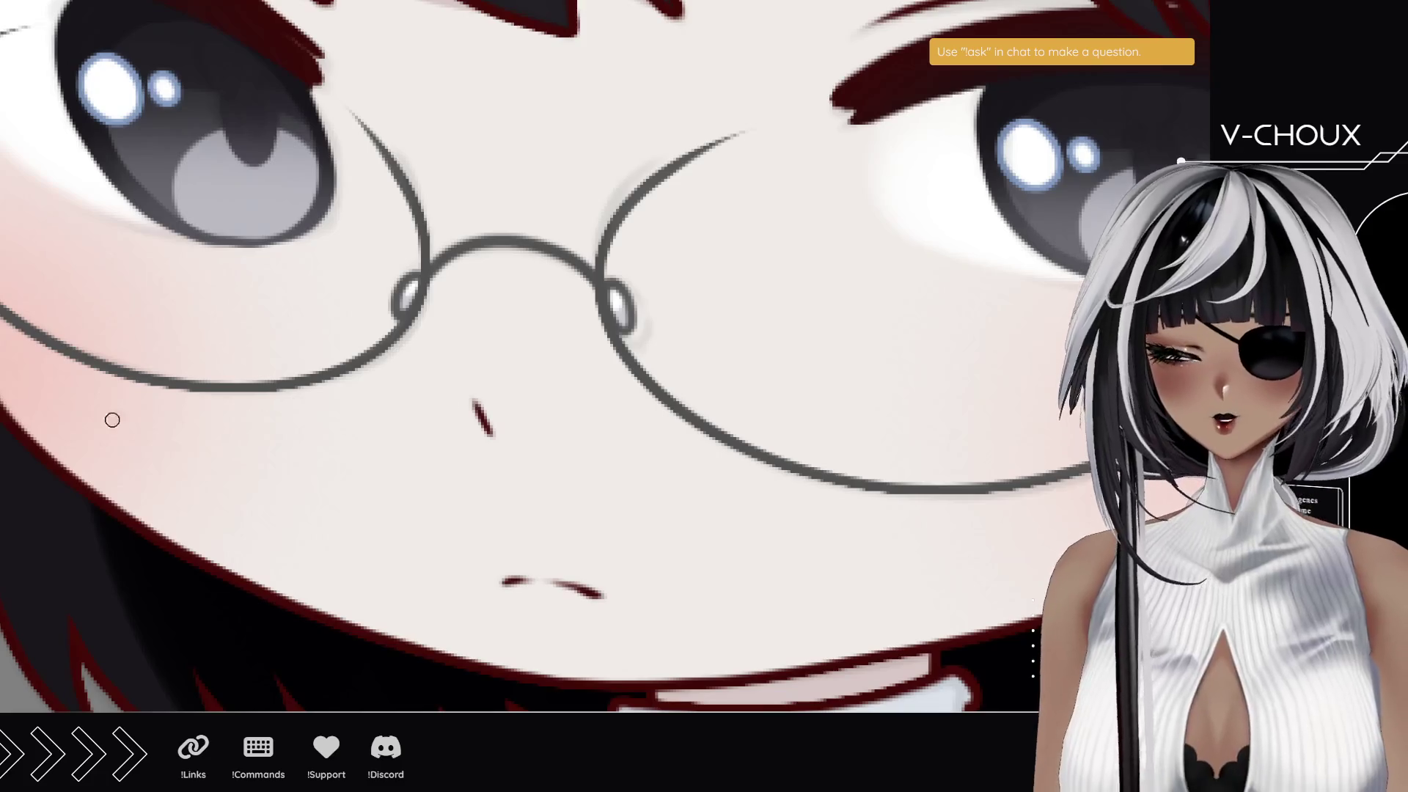
{"action": "key", "text": "ctrl+0"}
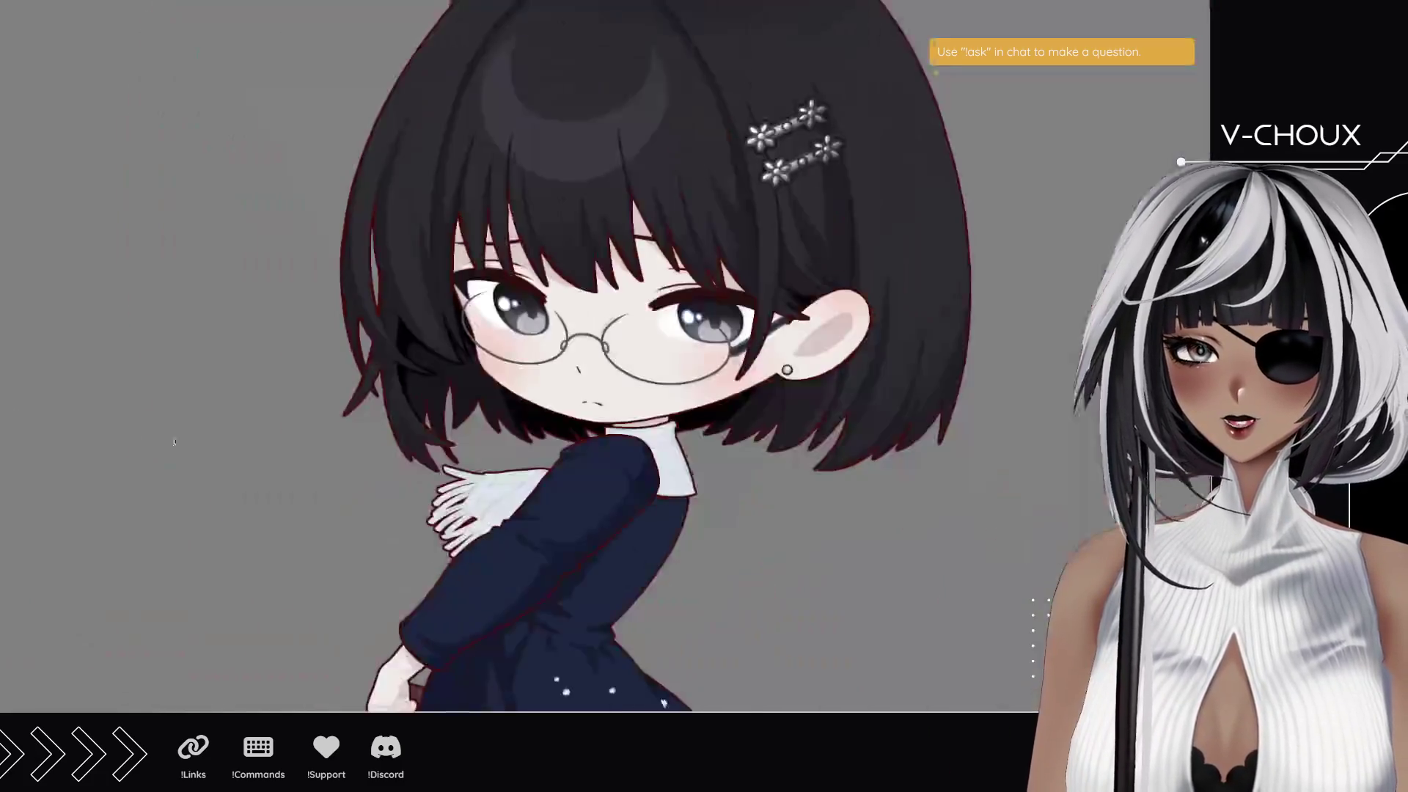
{"action": "left_click", "coordinate": [570, 282]}
{"action": "left_click", "coordinate": [571, 283]}
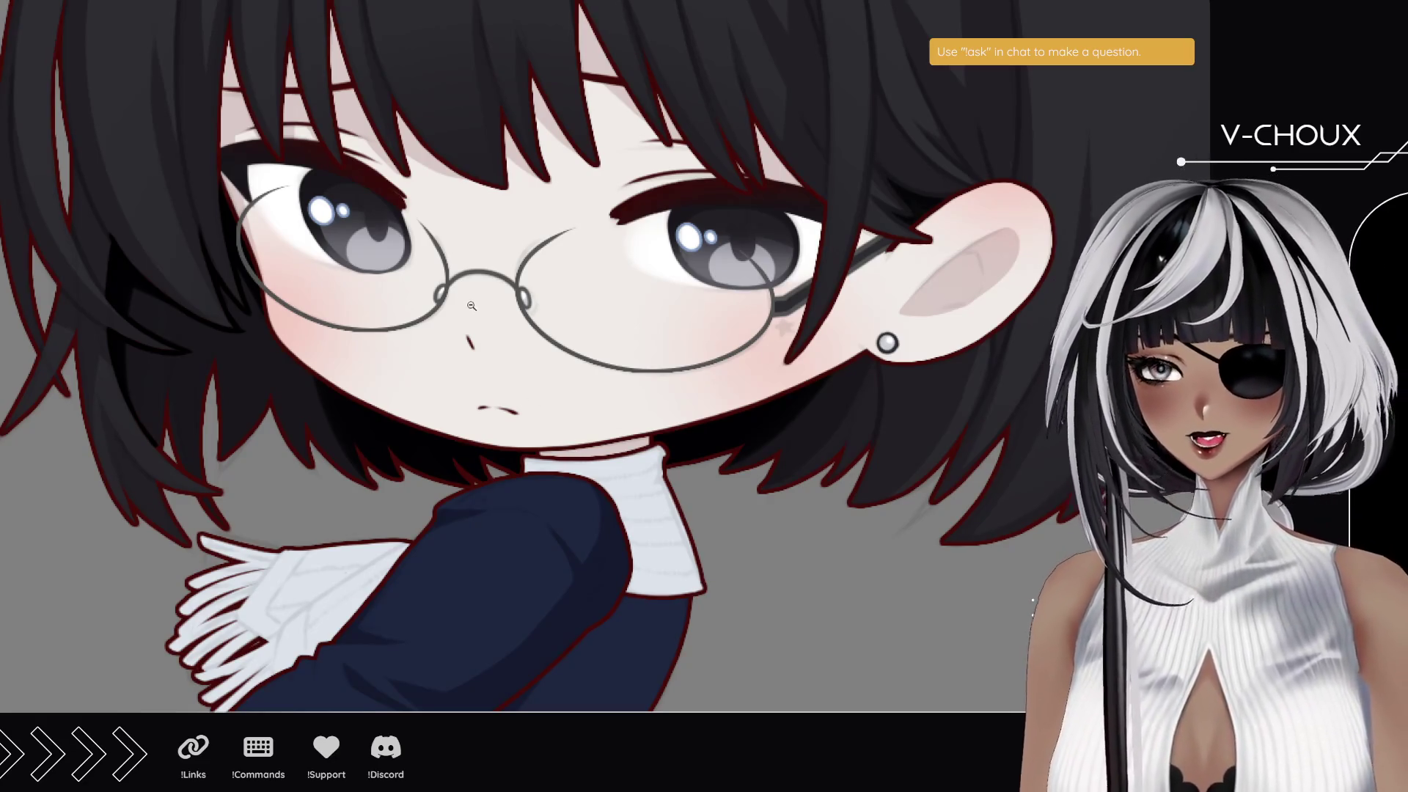
{"action": "scroll", "coordinate": [471, 305], "scroll_direction": "down", "scroll_amount": 5}
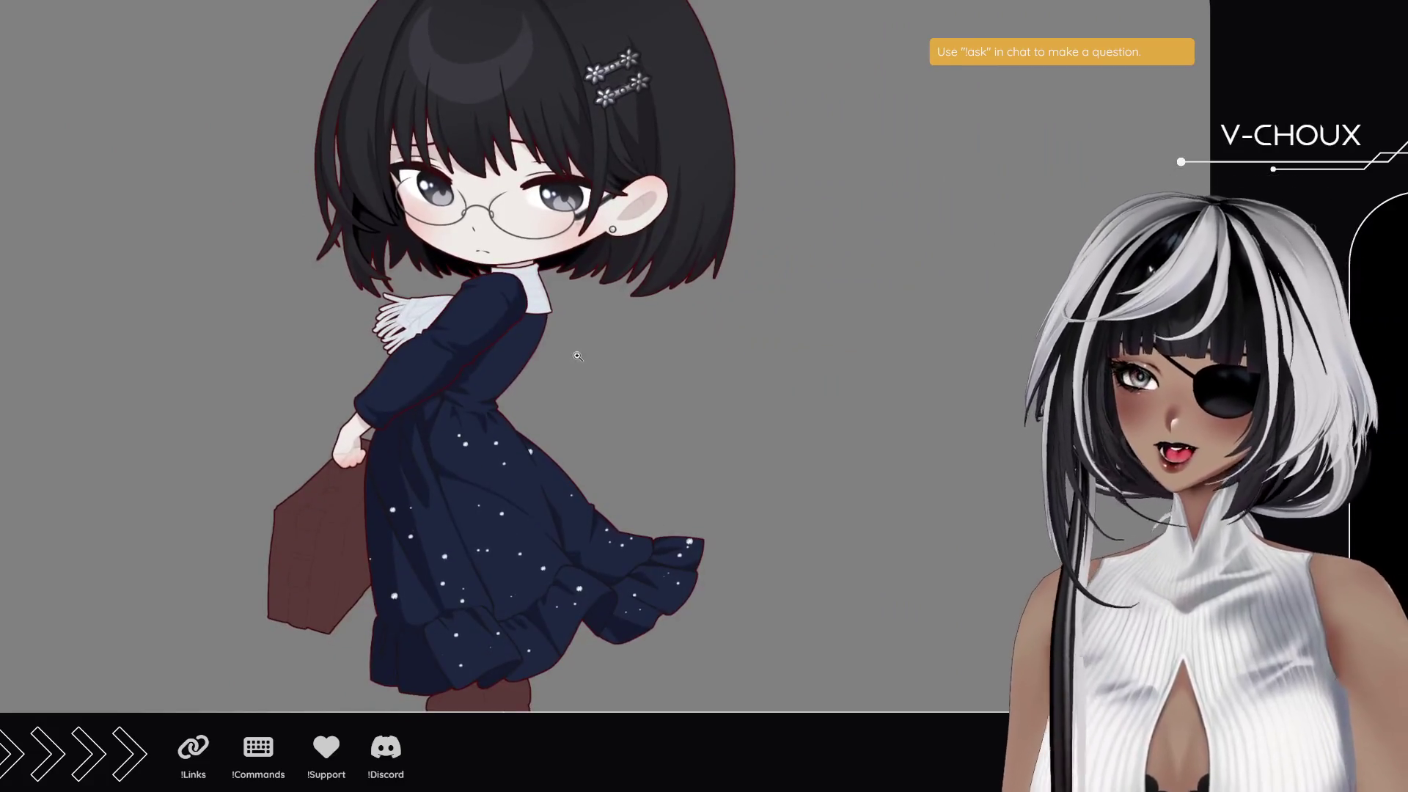
{"action": "mouse_move", "coordinate": [475, 221]}
{"action": "left_mouse_down"}
{"action": "mouse_move", "coordinate": [480, 289]}
{"action": "mouse_move", "coordinate": [484, 264]}
{"action": "left_mouse_up"}
{"action": "scroll", "coordinate": [444, 463], "scroll_direction": "up", "scroll_amount": 3}
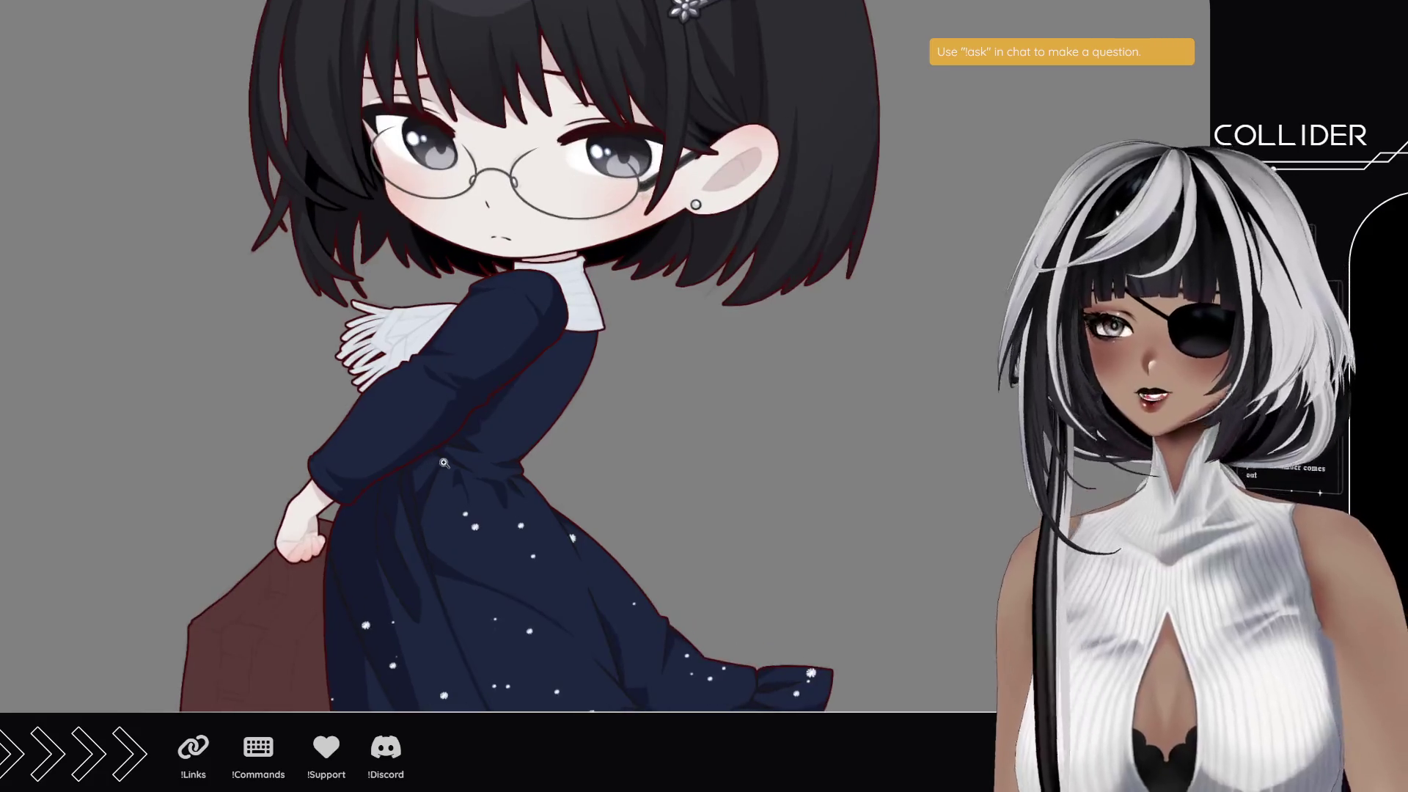
{"action": "scroll", "coordinate": [444, 462], "scroll_direction": "up", "scroll_amount": 4}
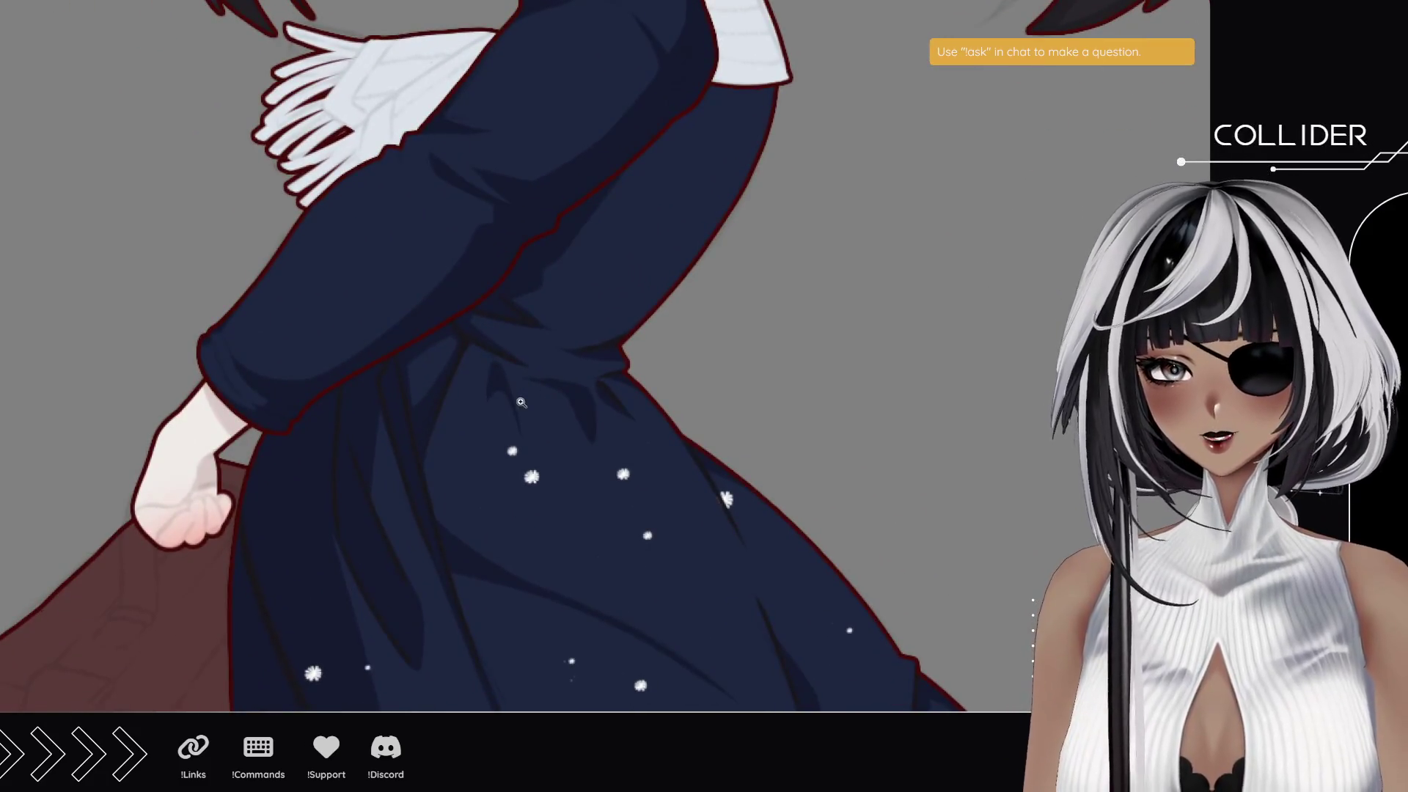
{"action": "scroll", "coordinate": [524, 402], "scroll_direction": "down", "scroll_amount": 5}
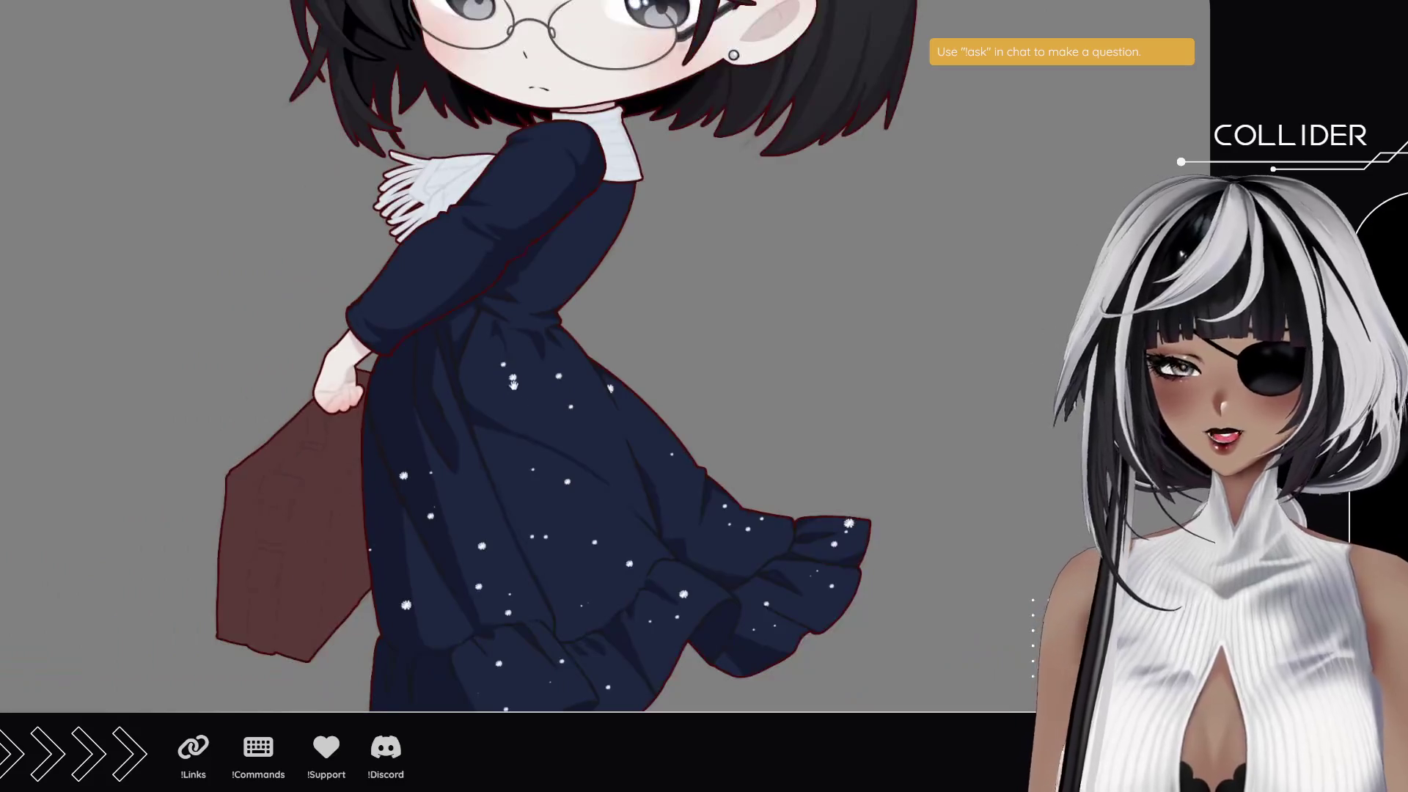
{"action": "left_click_drag", "start_coordinate": [530, 435], "coordinate": [515, 343]}
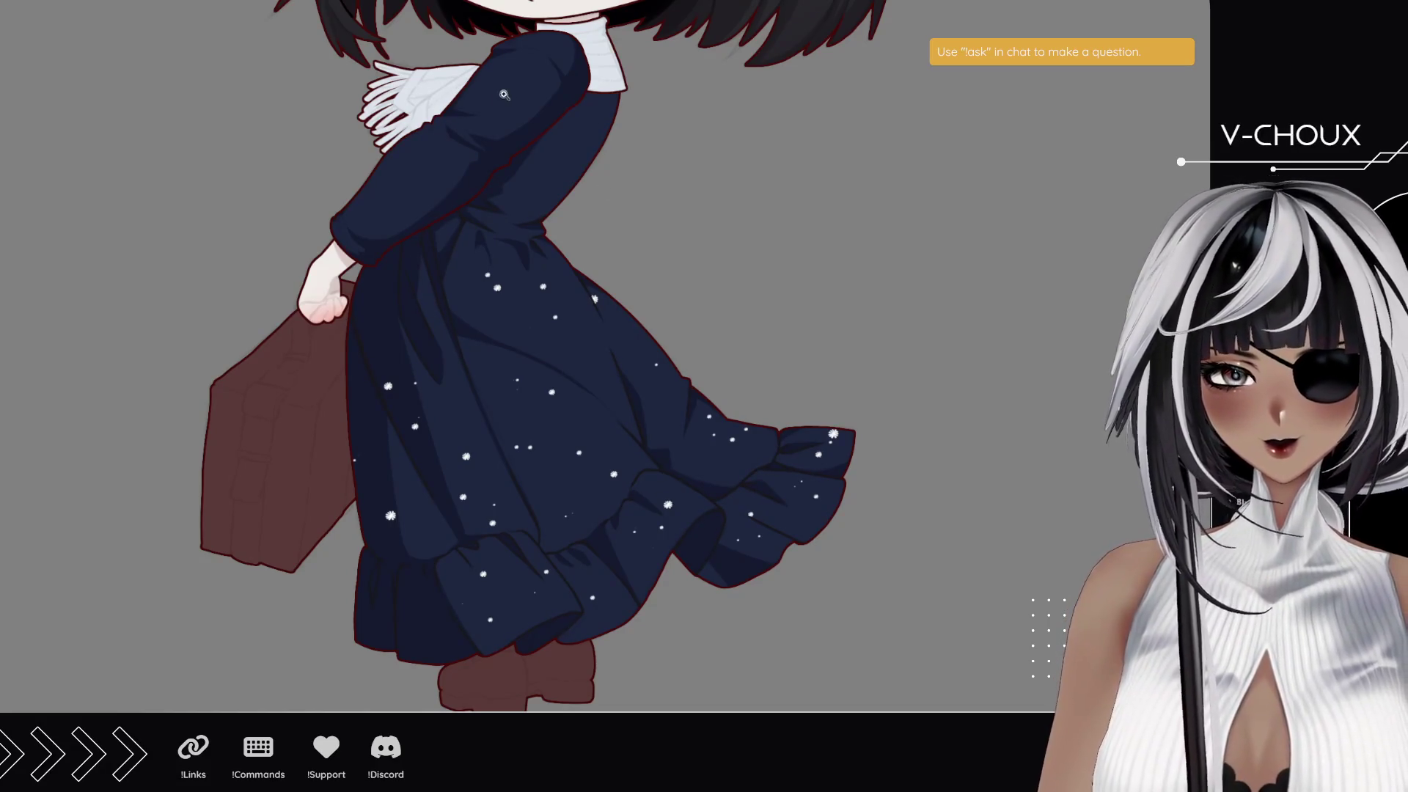
{"action": "scroll", "coordinate": [418, 346], "scroll_direction": "up", "scroll_amount": 5}
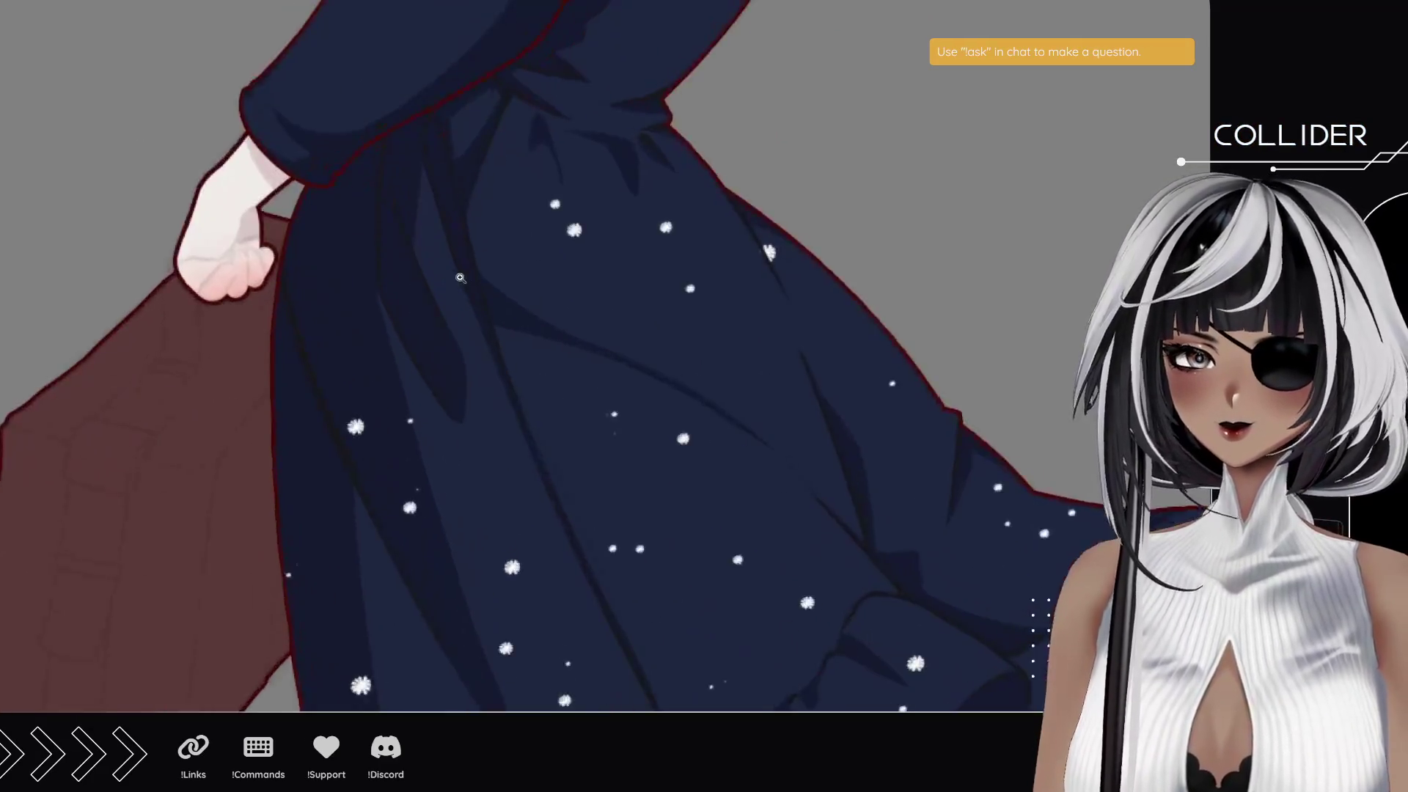
{"action": "scroll", "coordinate": [466, 396], "scroll_direction": "up", "scroll_amount": 3}
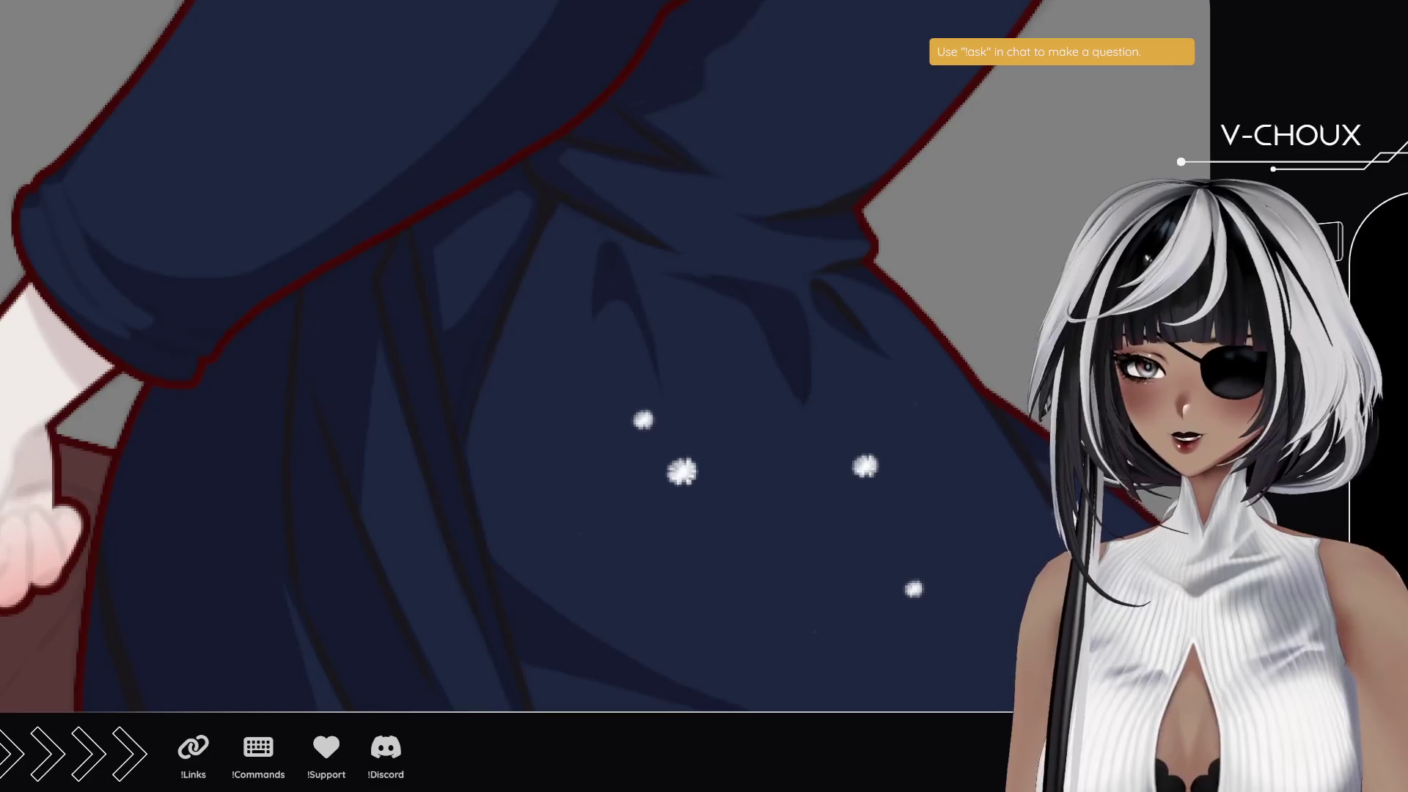
{"action": "scroll", "coordinate": [162, 358], "scroll_direction": "up", "scroll_amount": 4}
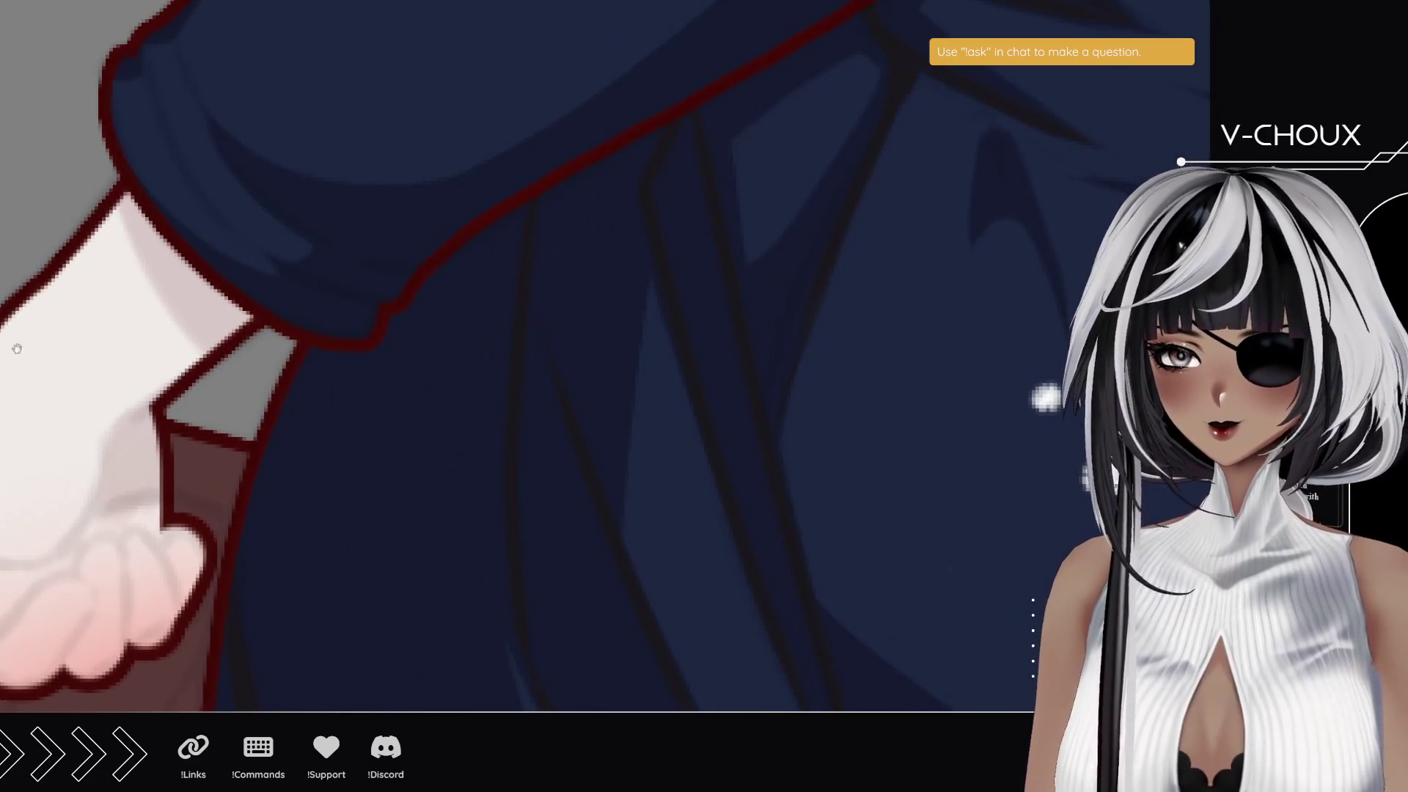
{"action": "mouse_move", "coordinate": [176, 219]}
{"action": "left_mouse_down"}
{"action": "mouse_move", "coordinate": [138, 344]}
{"action": "mouse_move", "coordinate": [166, 302]}
{"action": "left_mouse_up"}
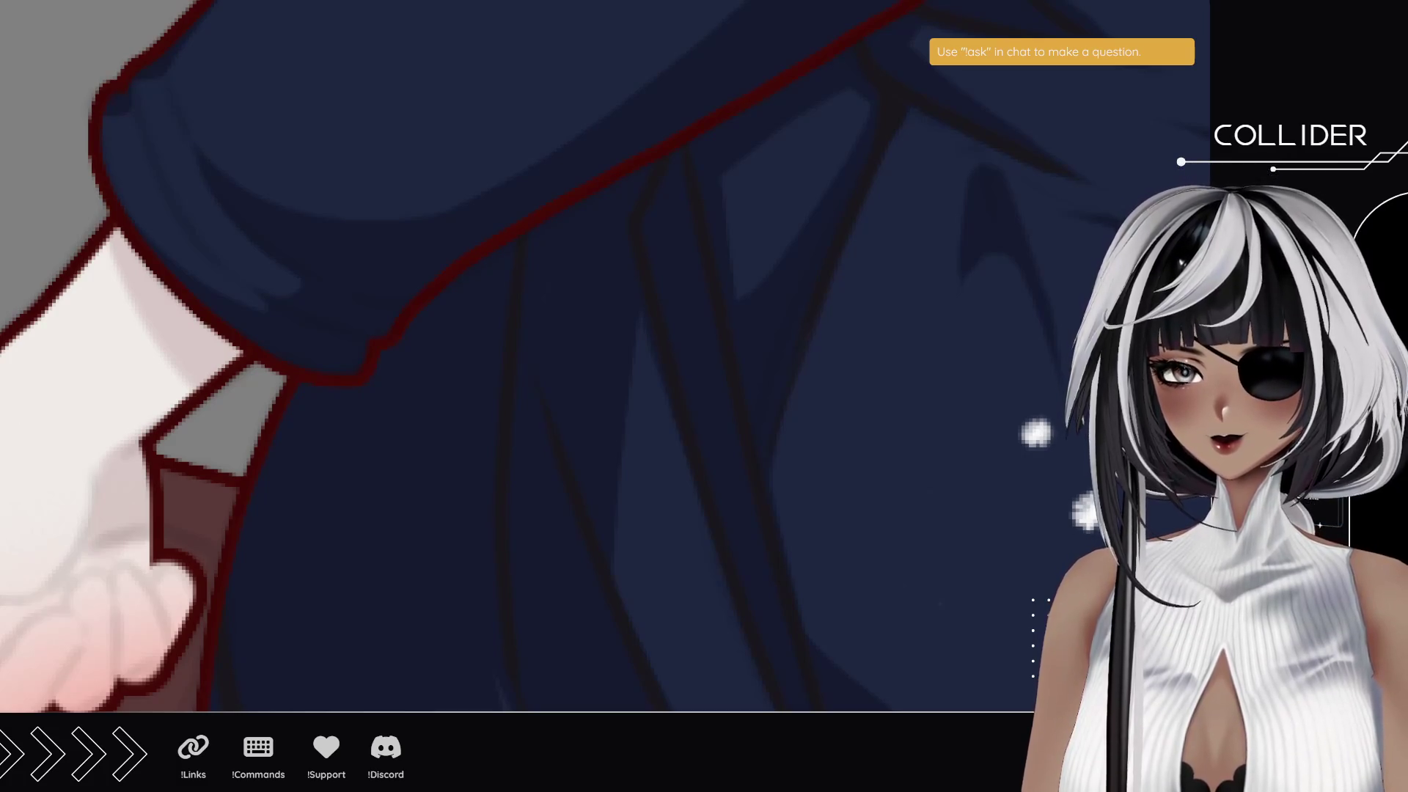
{"action": "mouse_move", "coordinate": [163, 221]}
{"action": "left_mouse_down"}
{"action": "mouse_move", "coordinate": [193, 354]}
{"action": "mouse_move", "coordinate": [264, 516]}
{"action": "mouse_move", "coordinate": [522, 536]}
{"action": "mouse_move", "coordinate": [496, 277]}
{"action": "left_mouse_up"}
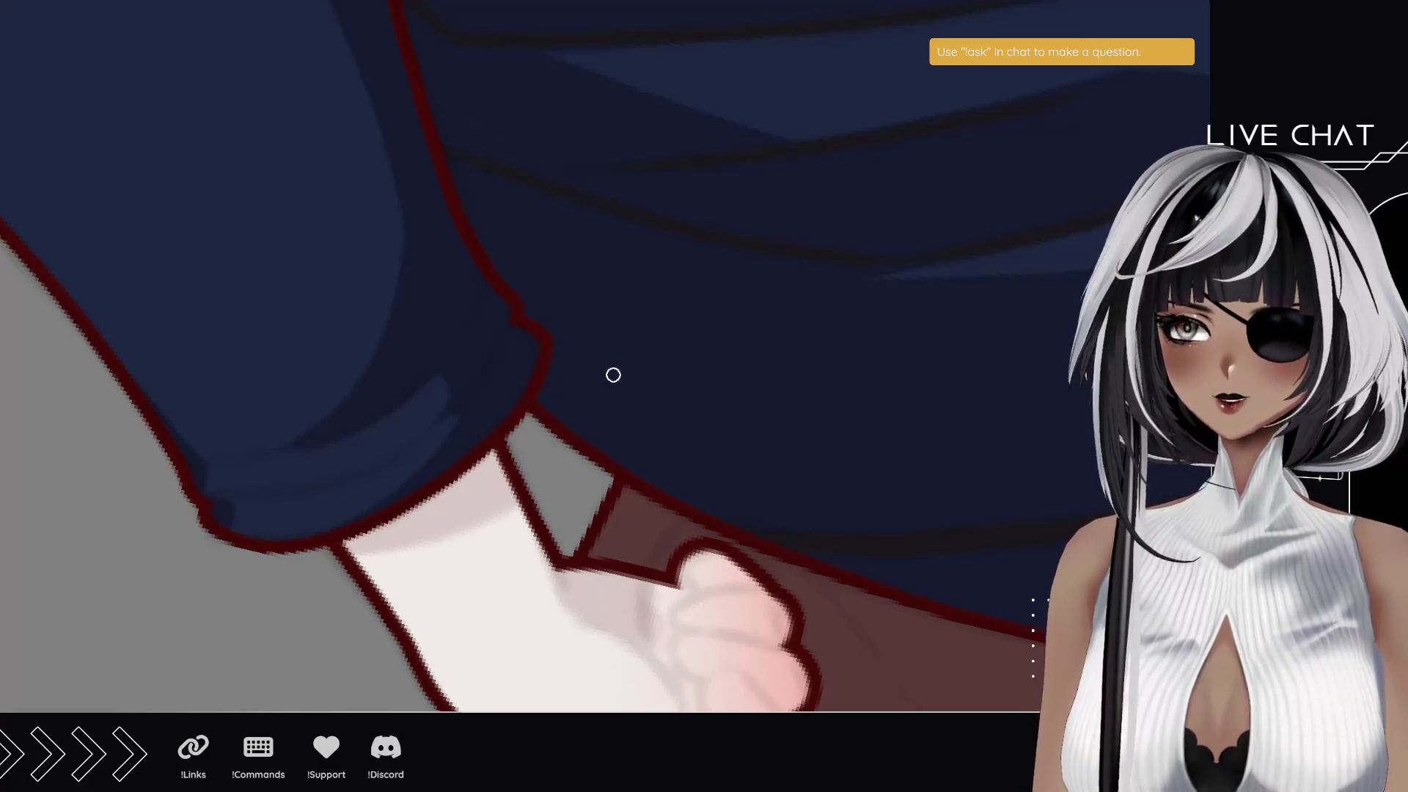
{"action": "scroll", "coordinate": [458, 389], "scroll_direction": "up", "scroll_amount": 2}
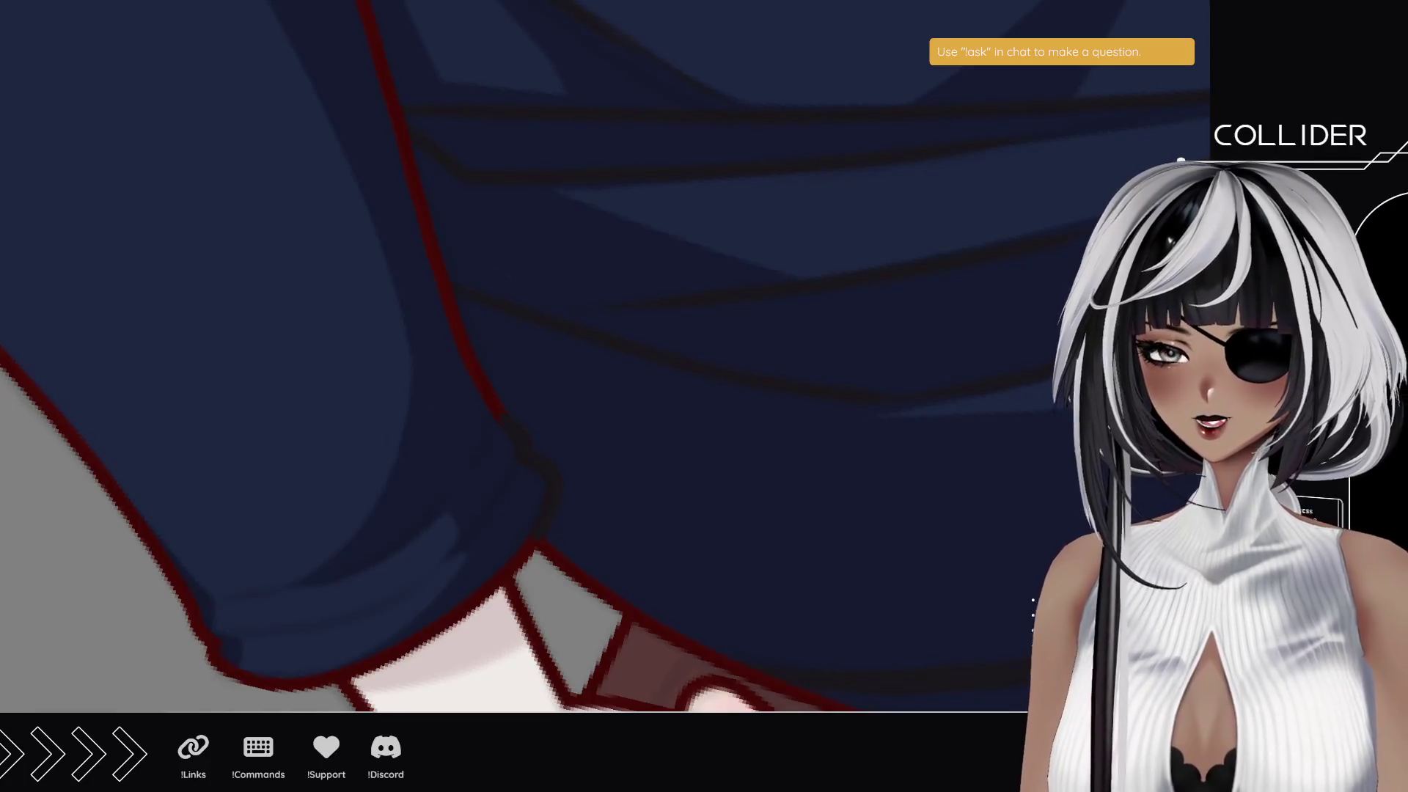
- Erase a stretch of the red outline along the navy sleeve edge
{"action": "left_click_drag", "start_coordinate": [289, 477], "coordinate": [213, 328]}
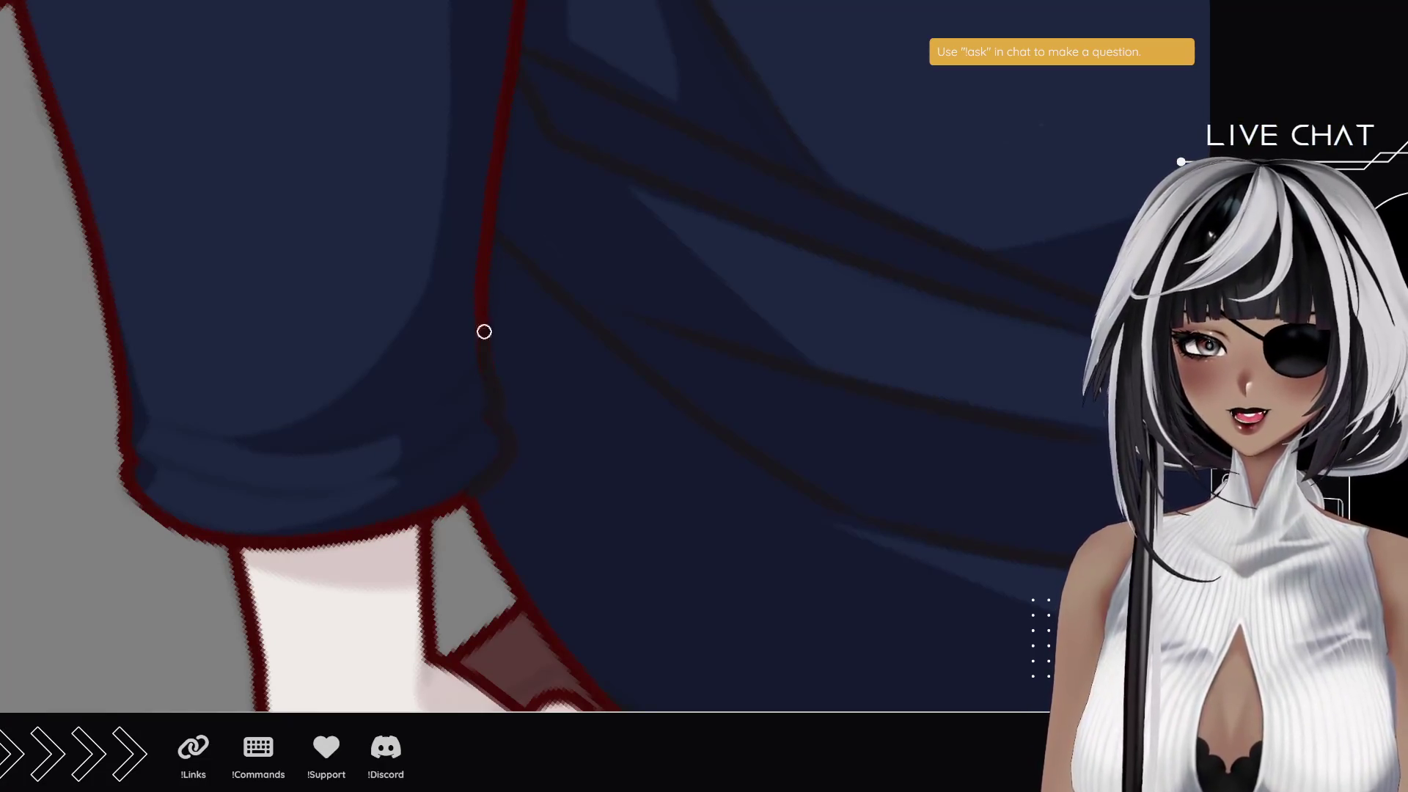
{"action": "scroll", "coordinate": [484, 345], "scroll_direction": "up", "scroll_amount": 2}
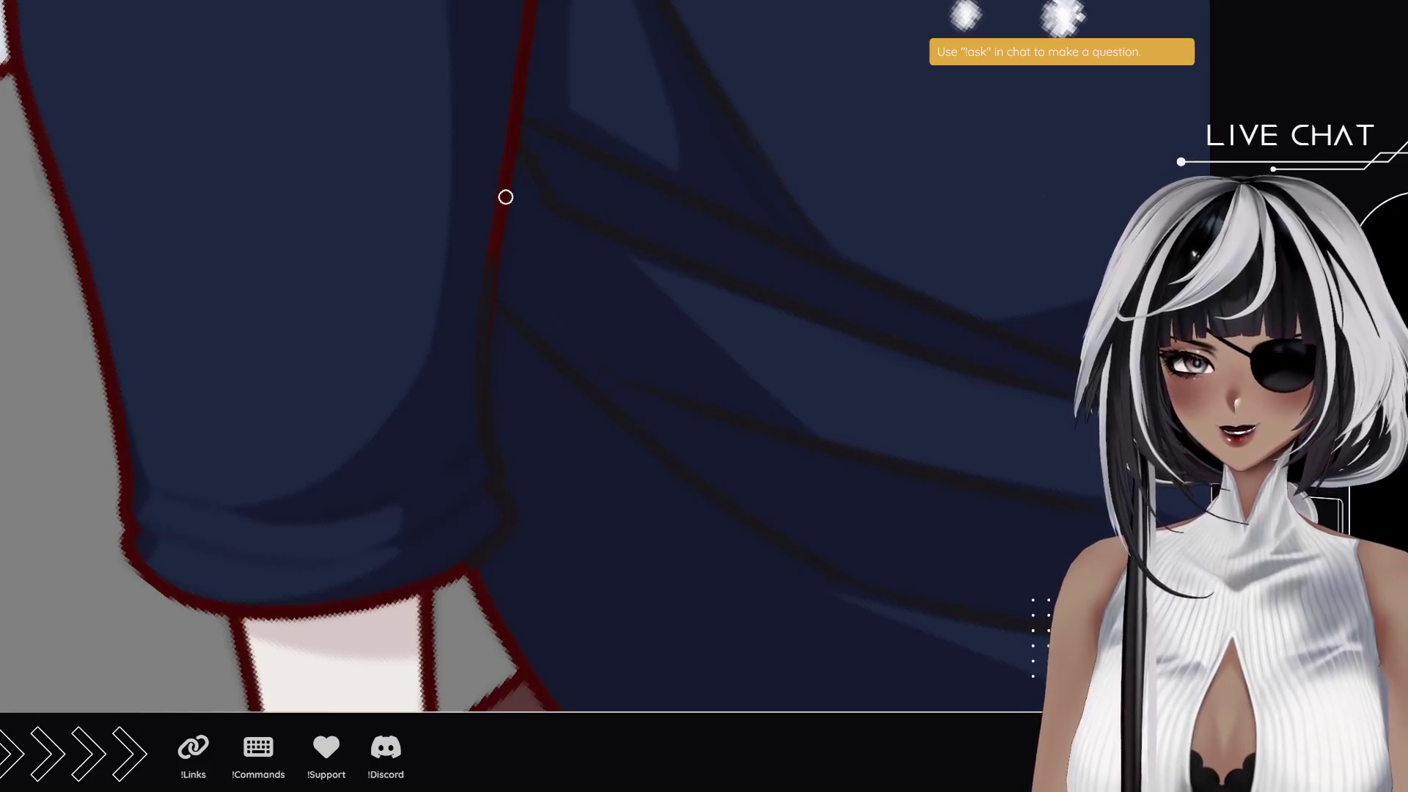
{"action": "left_click_drag", "start_coordinate": [511, 132], "coordinate": [503, 298]}
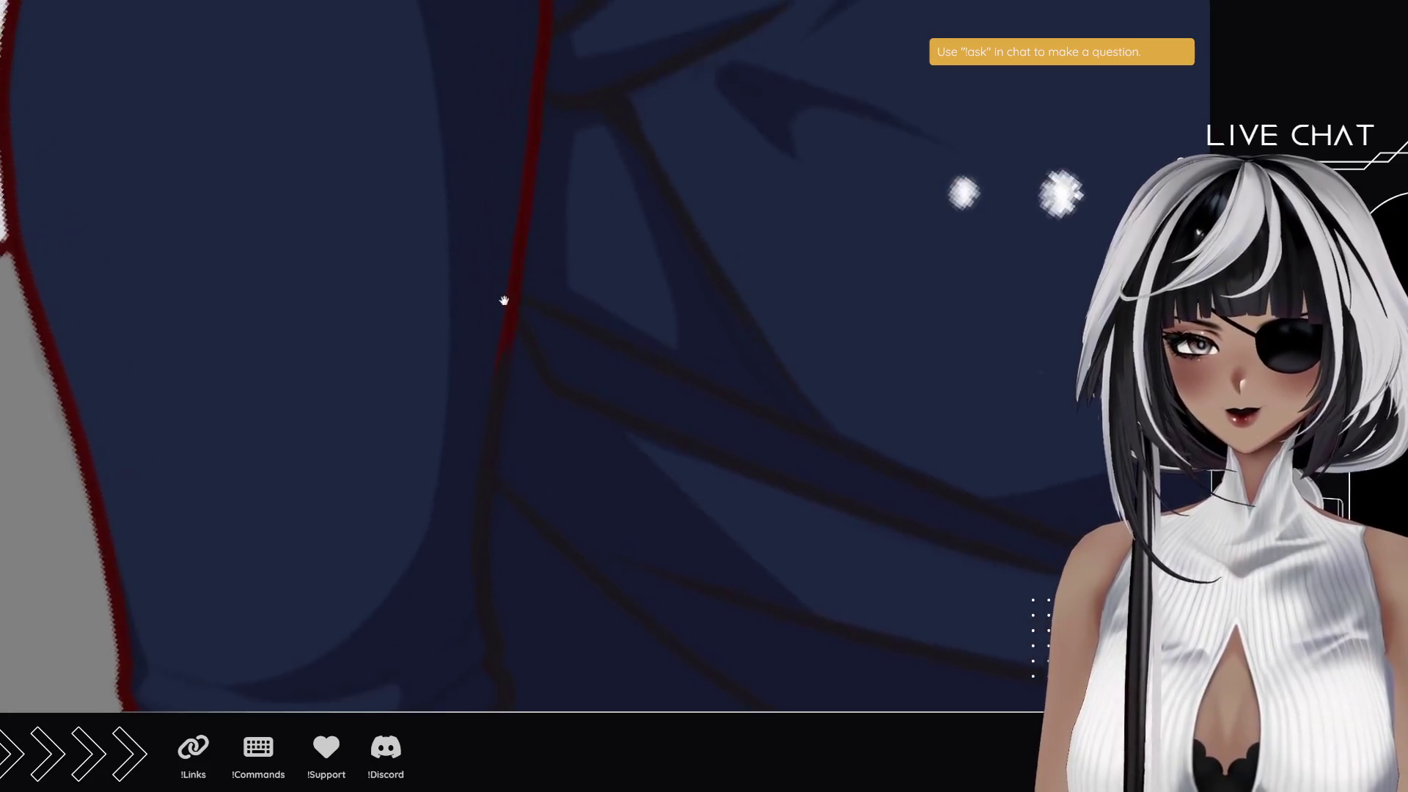
{"action": "mouse_move", "coordinate": [501, 390]}
{"action": "left_mouse_down"}
{"action": "mouse_move", "coordinate": [518, 301]}
{"action": "mouse_move", "coordinate": [487, 427]}
{"action": "mouse_move", "coordinate": [509, 323]}
{"action": "left_mouse_up"}
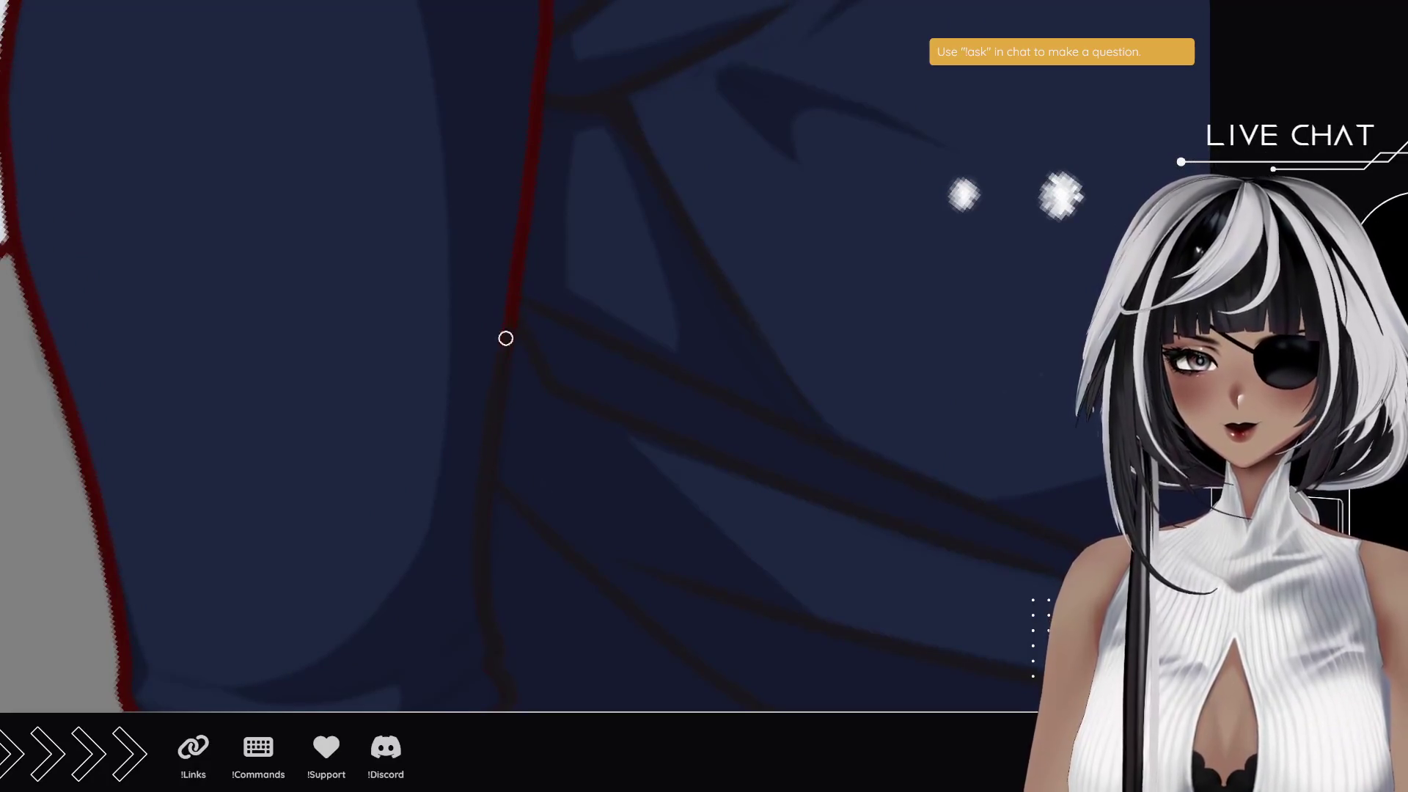
{"action": "scroll", "coordinate": [522, 327], "scroll_direction": "up", "scroll_amount": 3}
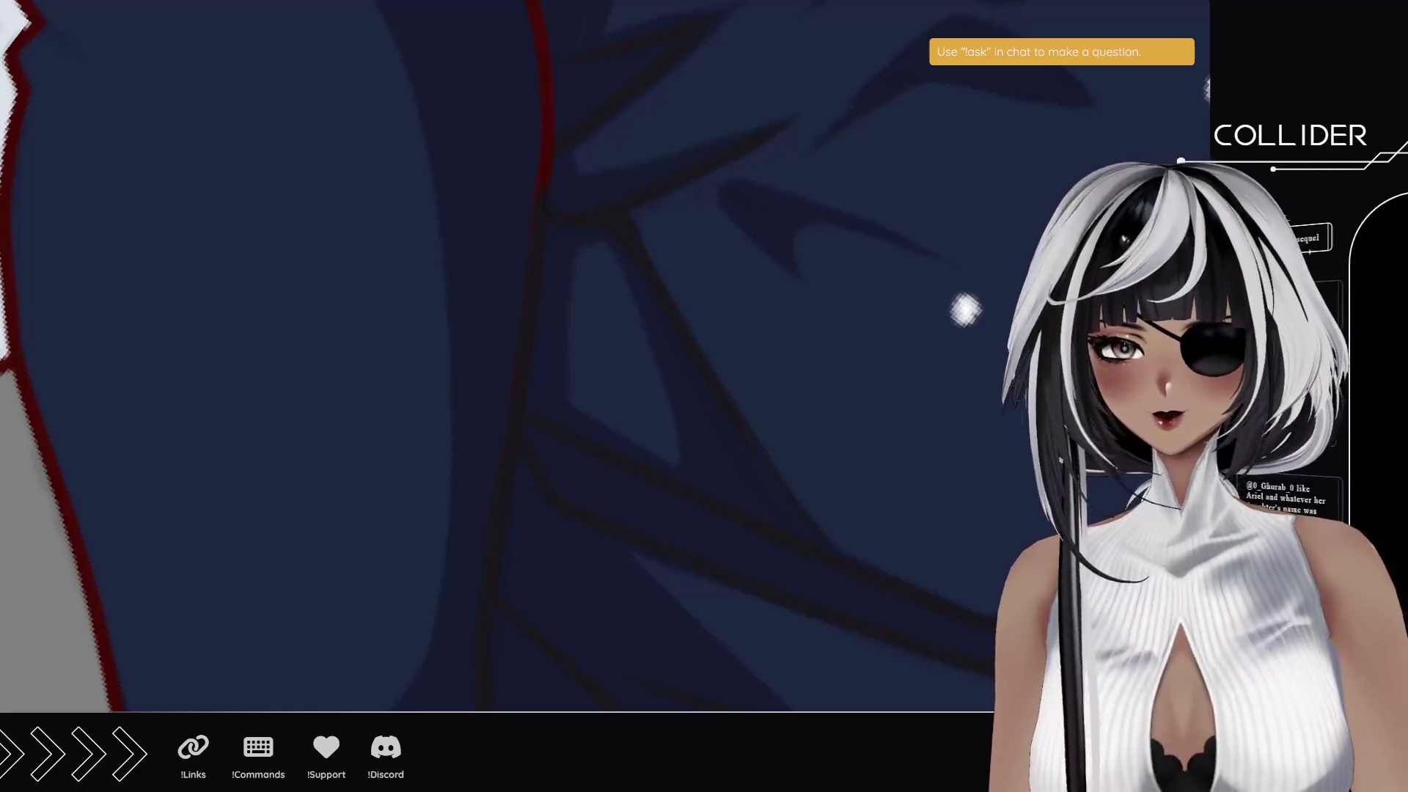
- Touch up the dark fold line where it runs along the sleeve outline
{"action": "left_click_drag", "start_coordinate": [528, 210], "coordinate": [556, 355]}
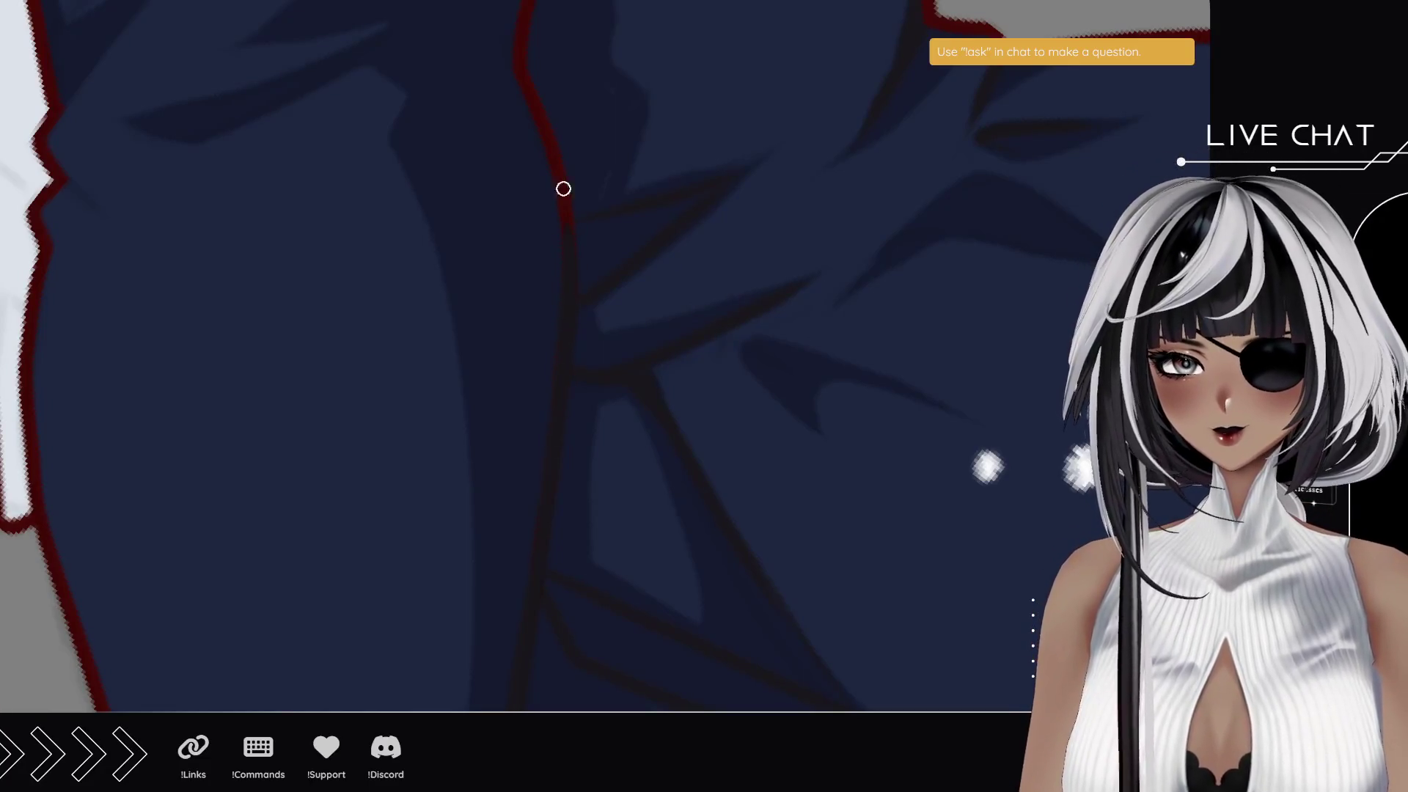
{"action": "left_click_drag", "start_coordinate": [539, 107], "coordinate": [553, 292]}
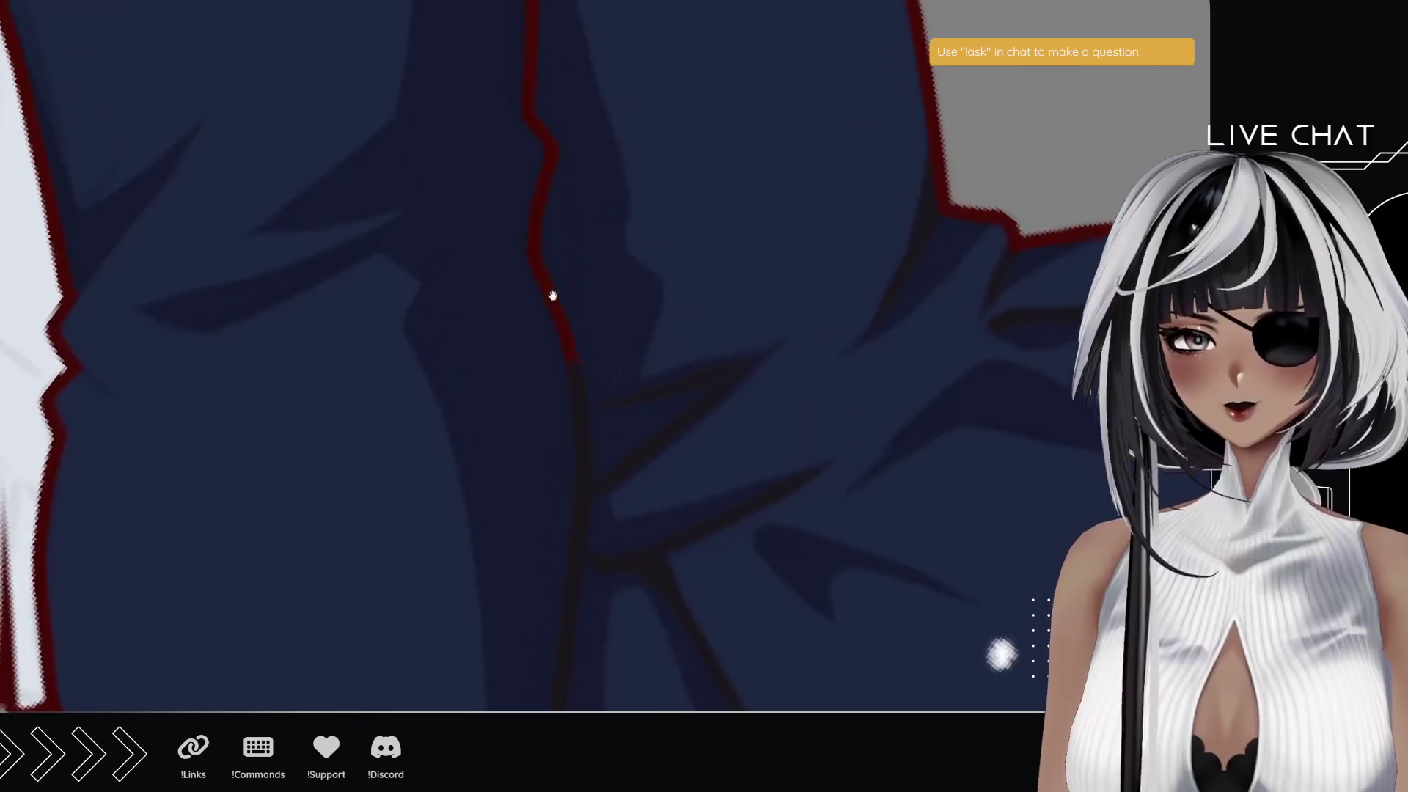
{"action": "mouse_move", "coordinate": [334, 459]}
{"action": "left_mouse_down"}
{"action": "mouse_move", "coordinate": [330, 380]}
{"action": "mouse_move", "coordinate": [386, 318]}
{"action": "mouse_move", "coordinate": [321, 364]}
{"action": "mouse_move", "coordinate": [314, 324]}
{"action": "mouse_move", "coordinate": [339, 390]}
{"action": "left_mouse_up"}
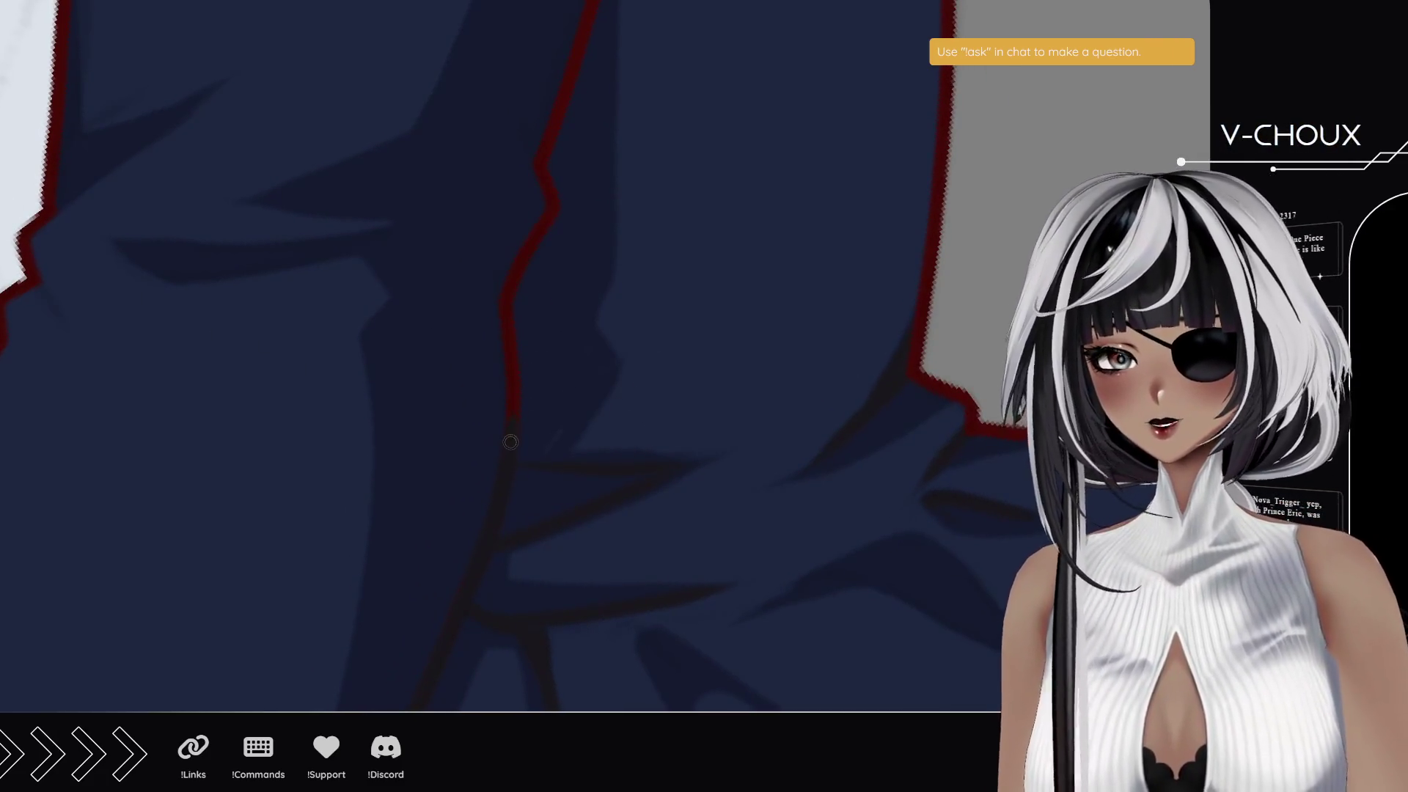
{"action": "mouse_move", "coordinate": [509, 441]}
{"action": "left_mouse_down"}
{"action": "mouse_move", "coordinate": [506, 319]}
{"action": "mouse_move", "coordinate": [512, 400]}
{"action": "left_mouse_up"}
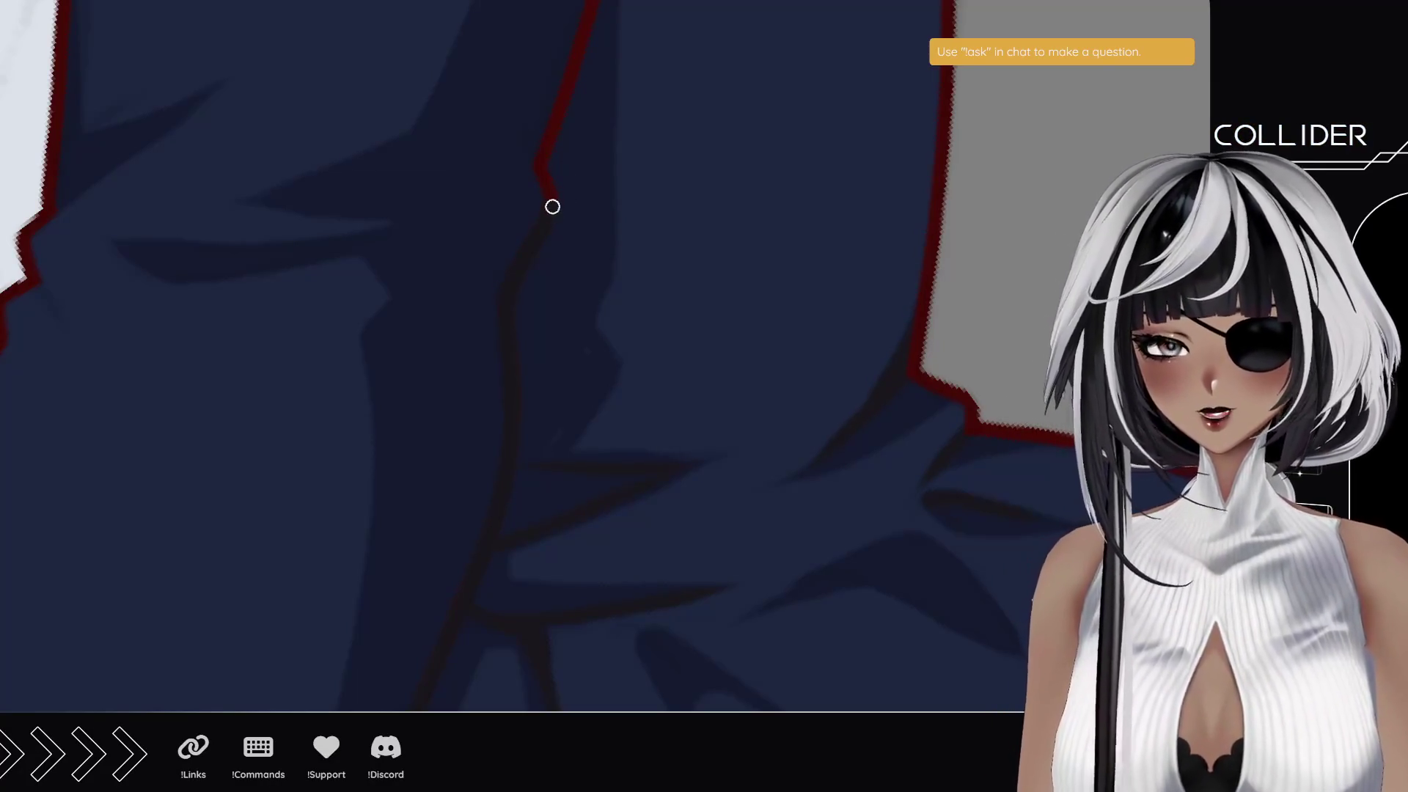
- Undo the stray stroke below the fold and extend the dark fold line to the white cuff
{"action": "left_click_drag", "start_coordinate": [543, 97], "coordinate": [571, 340]}
{"action": "key", "text": "ctrl+z"}
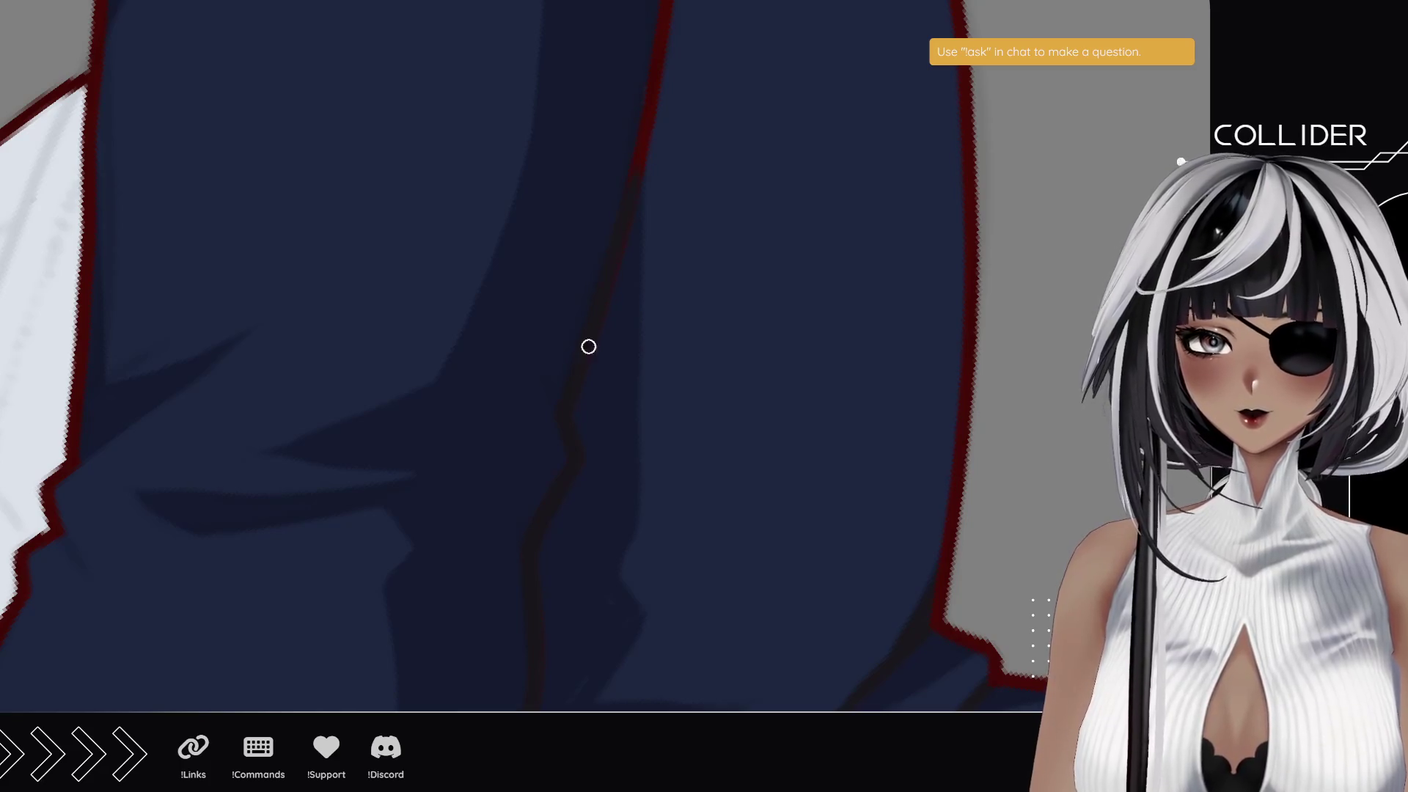
{"action": "left_click_drag", "start_coordinate": [631, 128], "coordinate": [575, 352]}
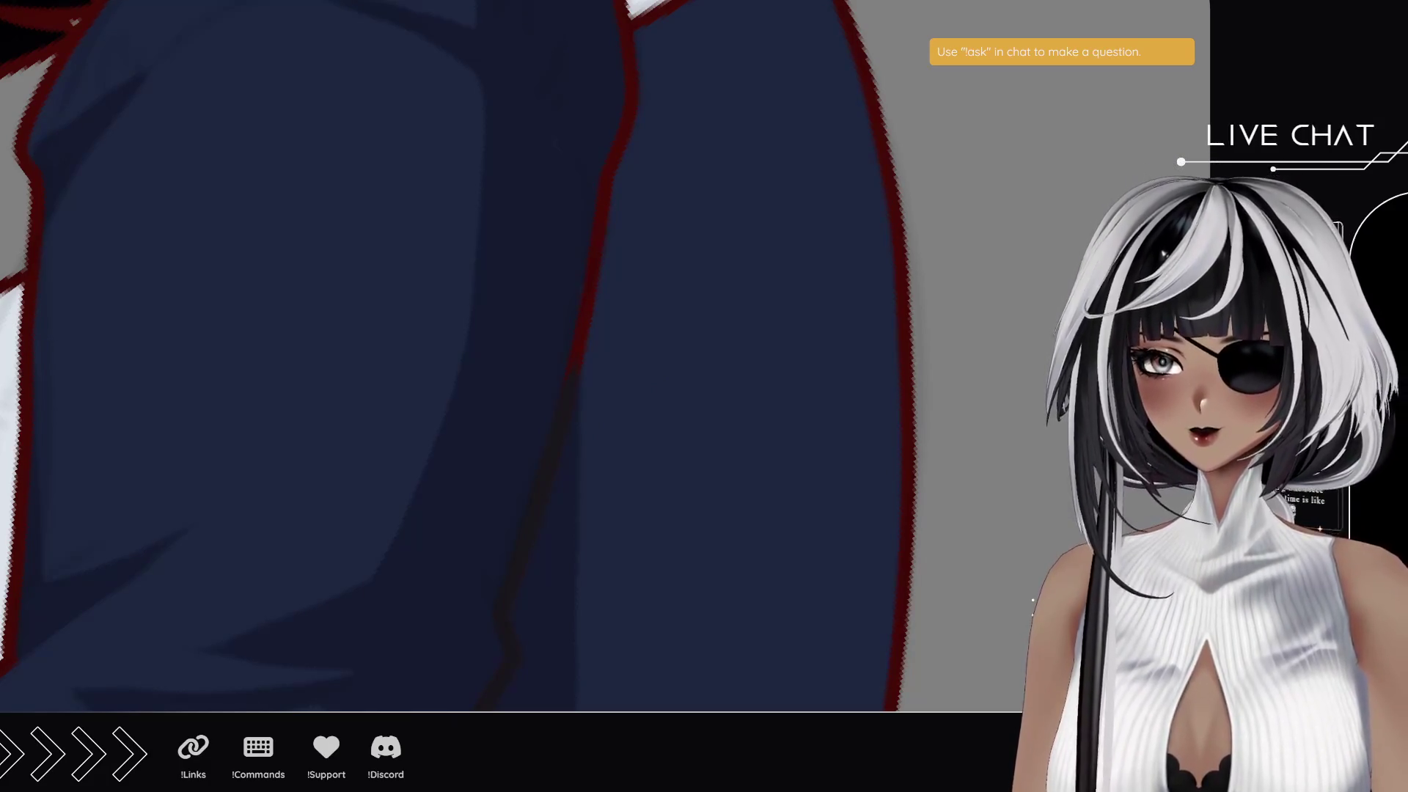
{"action": "mouse_move", "coordinate": [570, 397]}
{"action": "left_mouse_down"}
{"action": "mouse_move", "coordinate": [619, 383]}
{"action": "mouse_move", "coordinate": [667, 421]}
{"action": "left_mouse_up"}
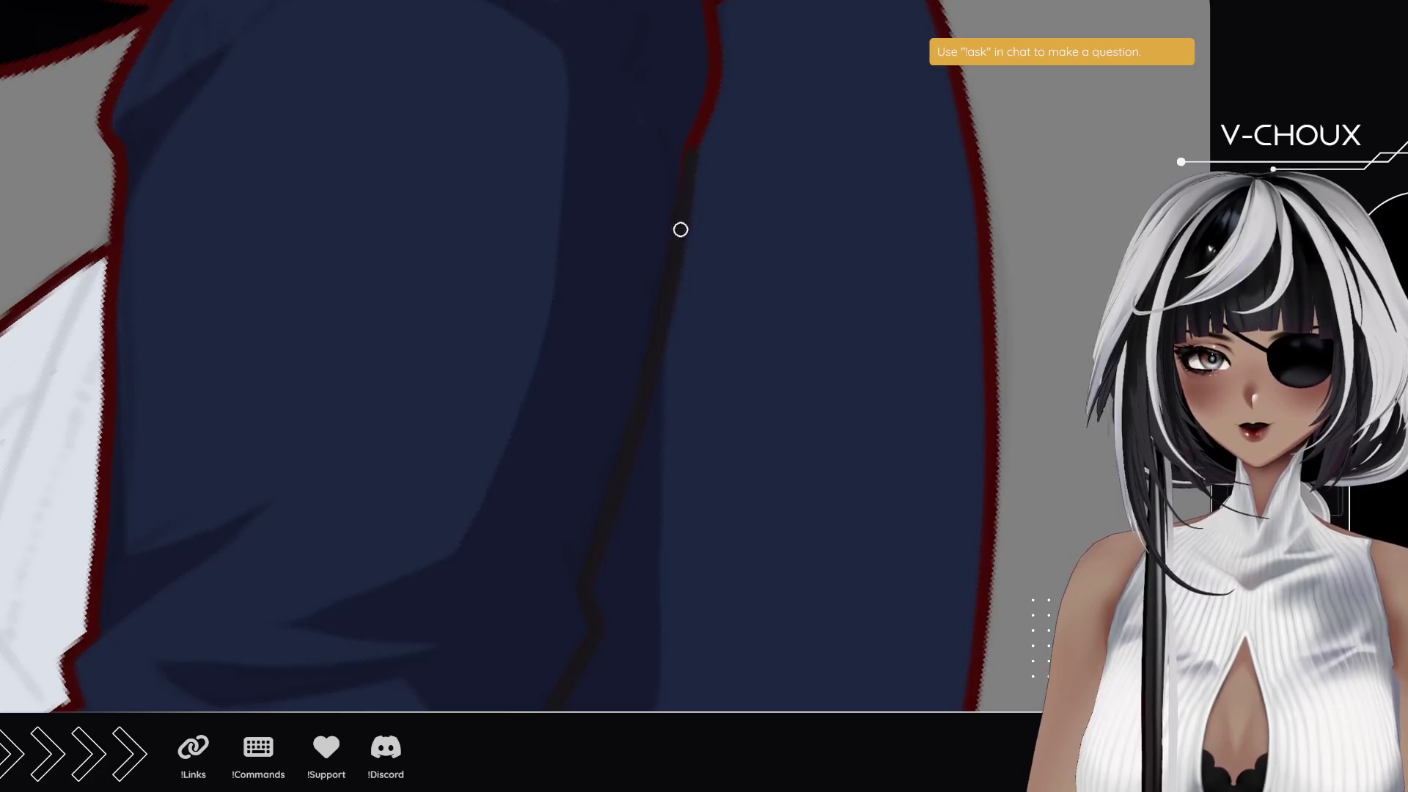
{"action": "mouse_move", "coordinate": [717, 78]}
{"action": "left_mouse_down"}
{"action": "mouse_move", "coordinate": [674, 157]}
{"action": "mouse_move", "coordinate": [667, 267]}
{"action": "left_mouse_up"}
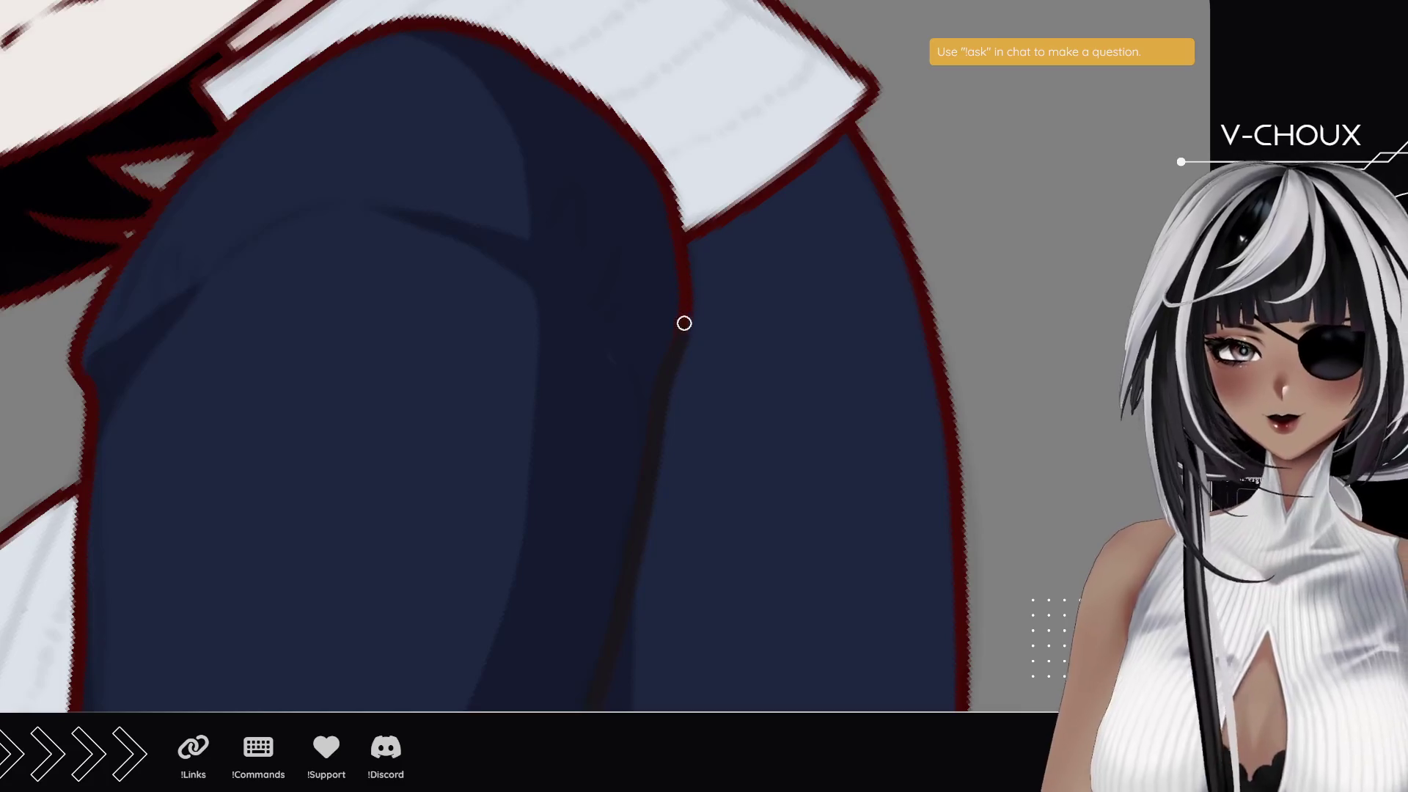
{"action": "left_click_drag", "start_coordinate": [683, 271], "coordinate": [682, 242]}
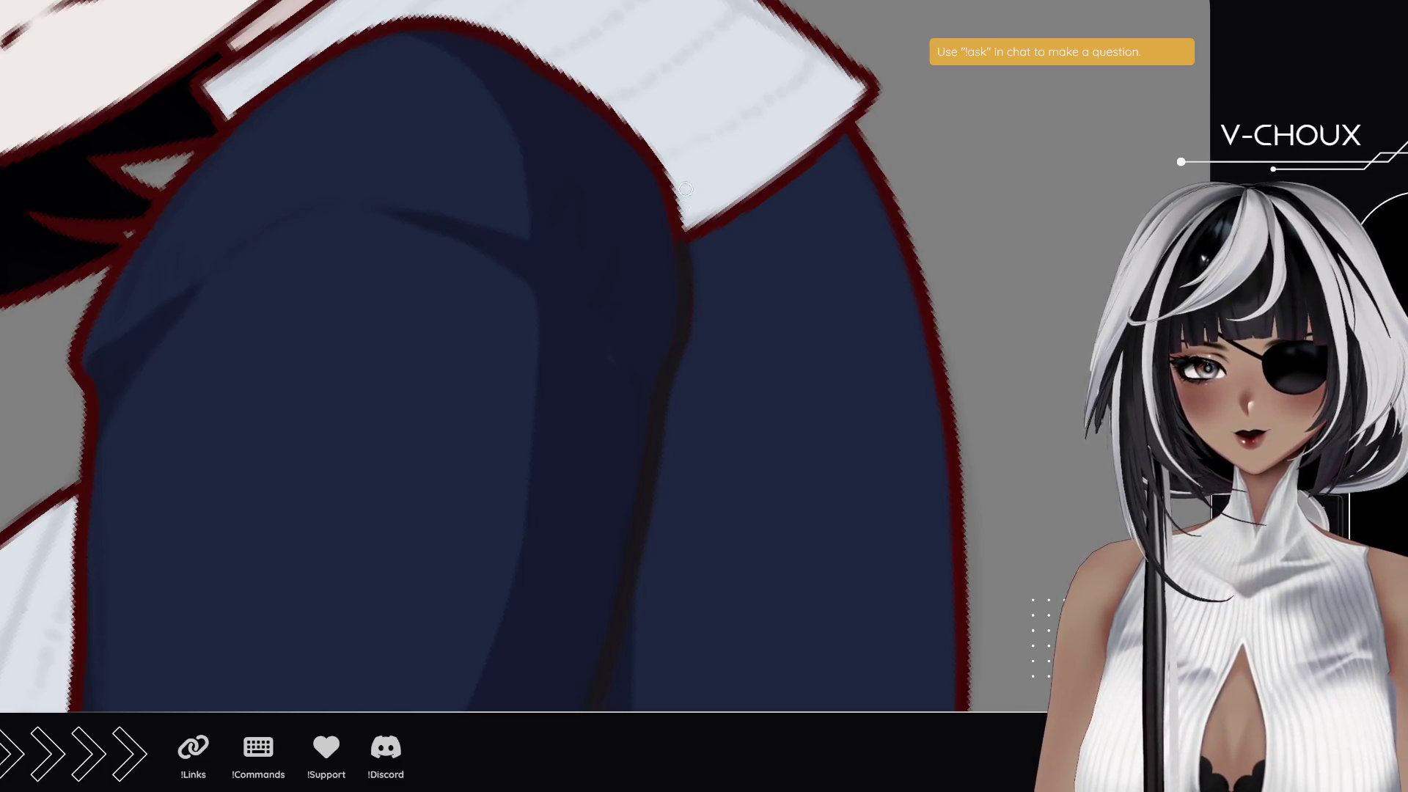
{"action": "scroll", "coordinate": [324, 359], "scroll_direction": "down", "scroll_amount": 5}
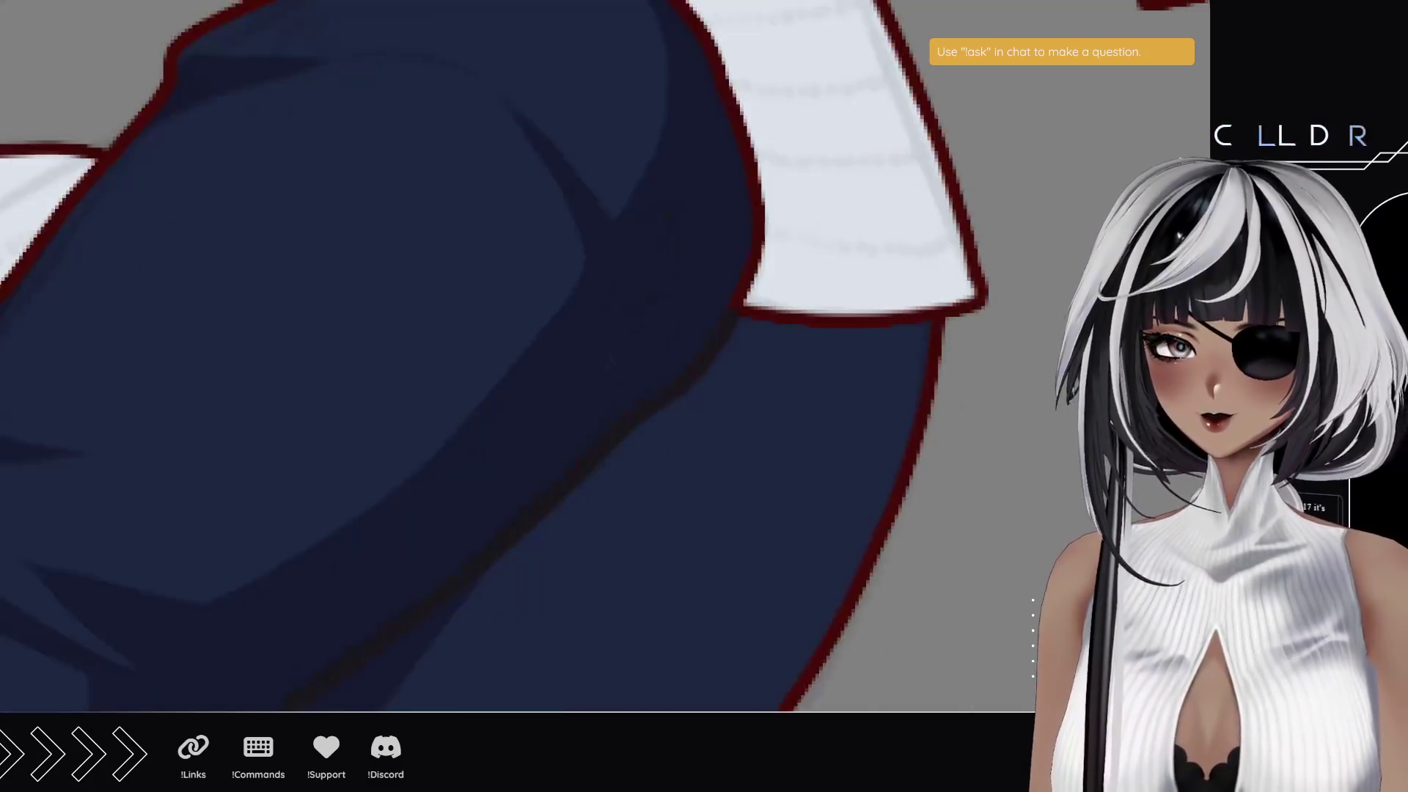
{"action": "scroll", "coordinate": [324, 358], "scroll_direction": "up", "scroll_amount": 1}
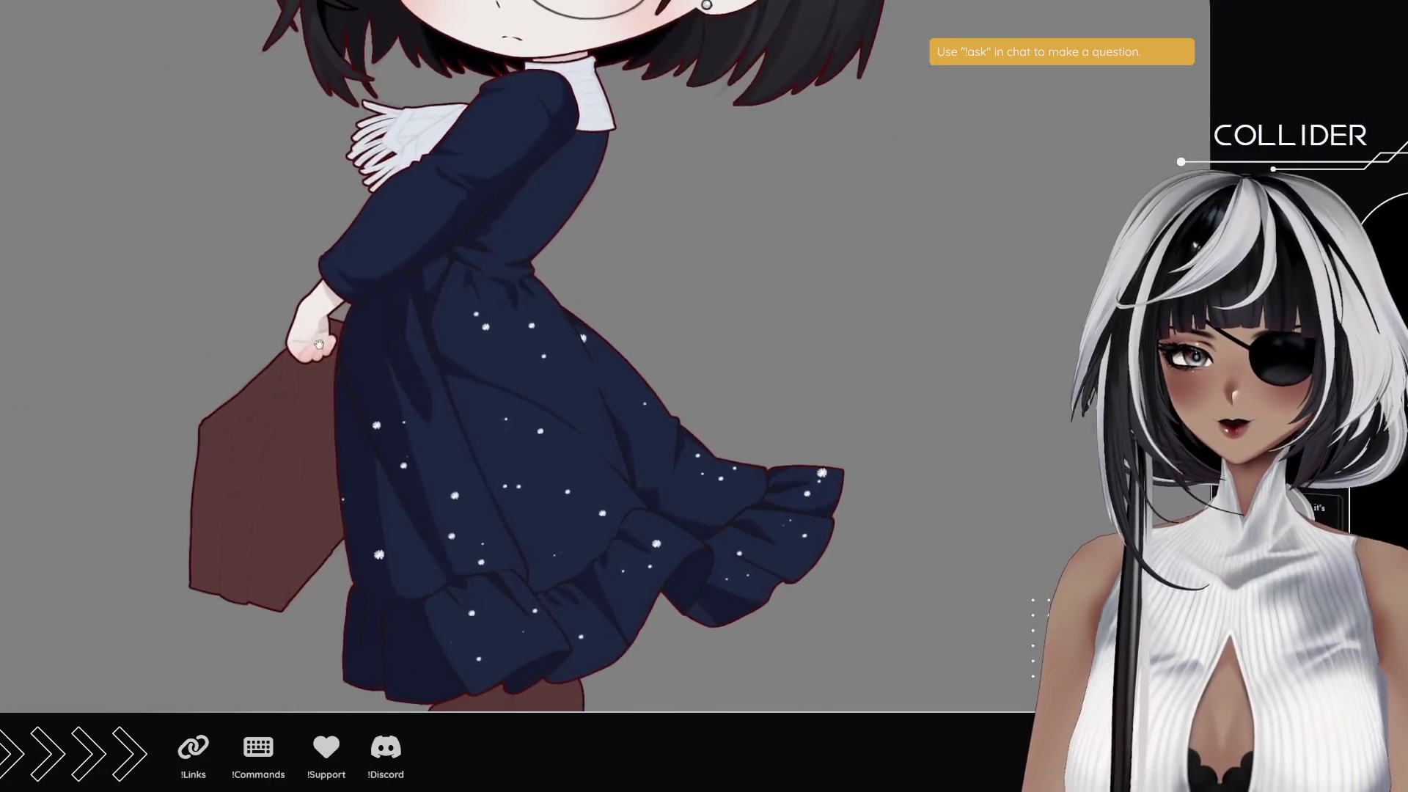
{"action": "scroll", "coordinate": [382, 355], "scroll_direction": "down", "scroll_amount": 3}
{"action": "left_click_drag", "start_coordinate": [382, 356], "coordinate": [391, 423]}
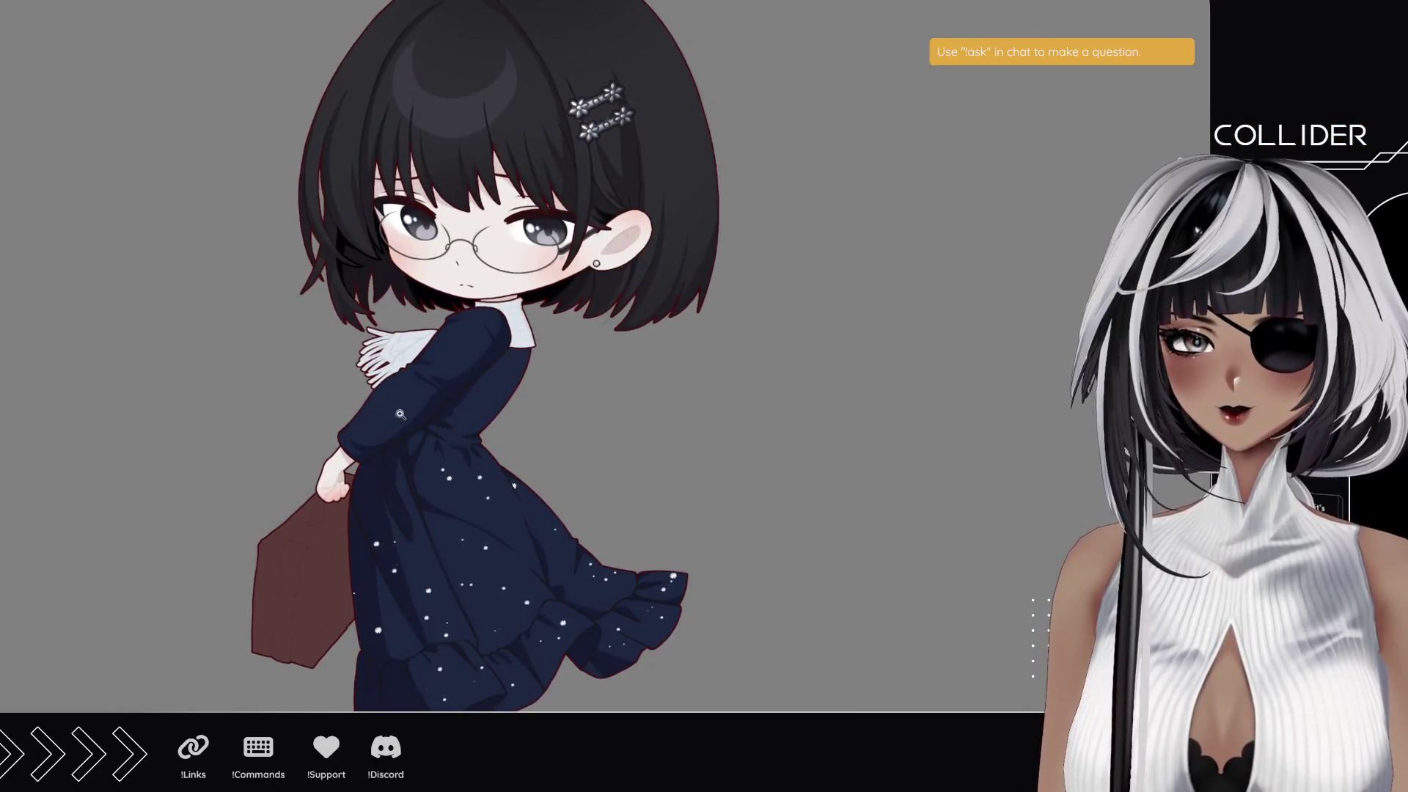
{"action": "left_click_drag", "start_coordinate": [426, 310], "coordinate": [465, 356]}
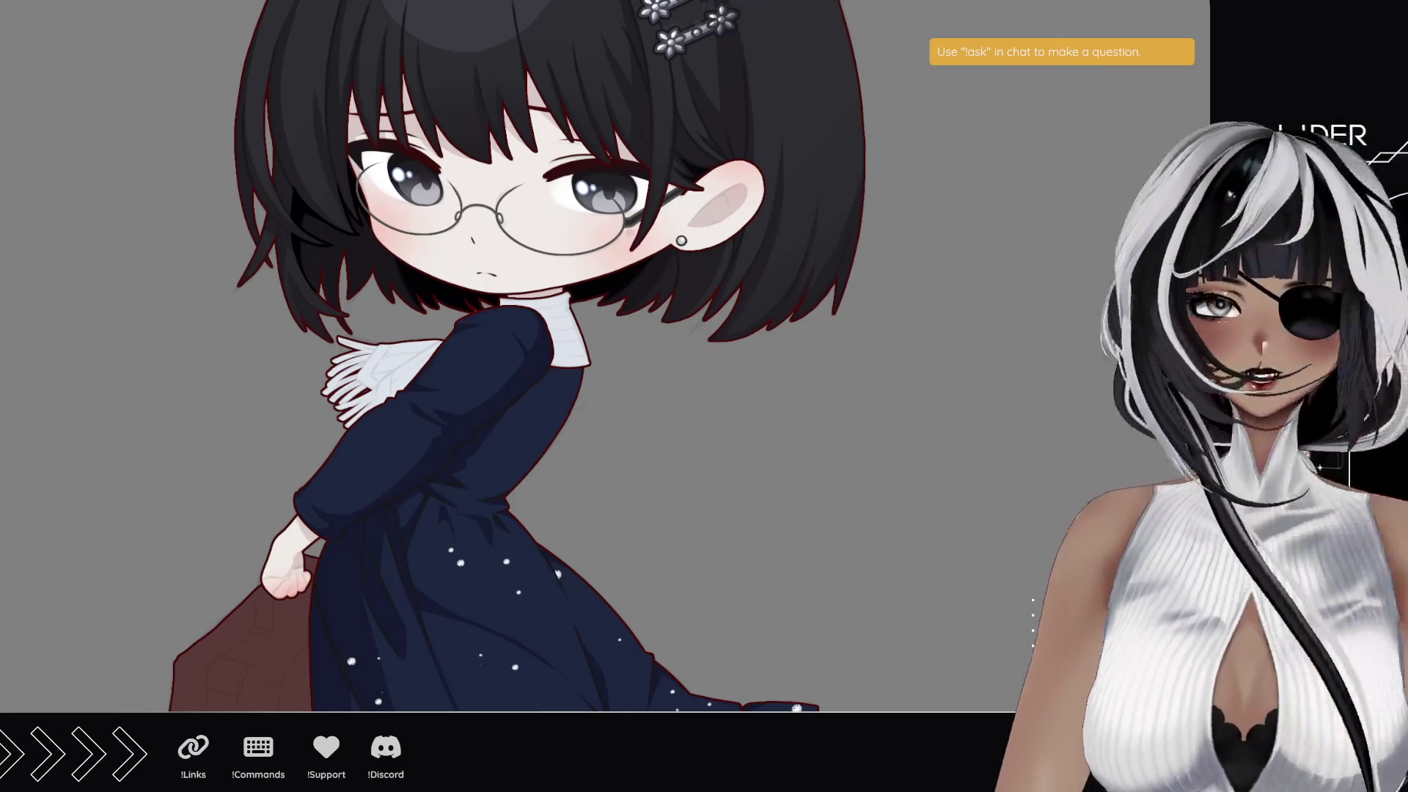
{"action": "left_click", "coordinate": [455, 373]}
{"action": "left_click", "coordinate": [440, 369]}
{"action": "left_click", "coordinate": [440, 369]}
{"action": "left_click", "coordinate": [411, 375]}
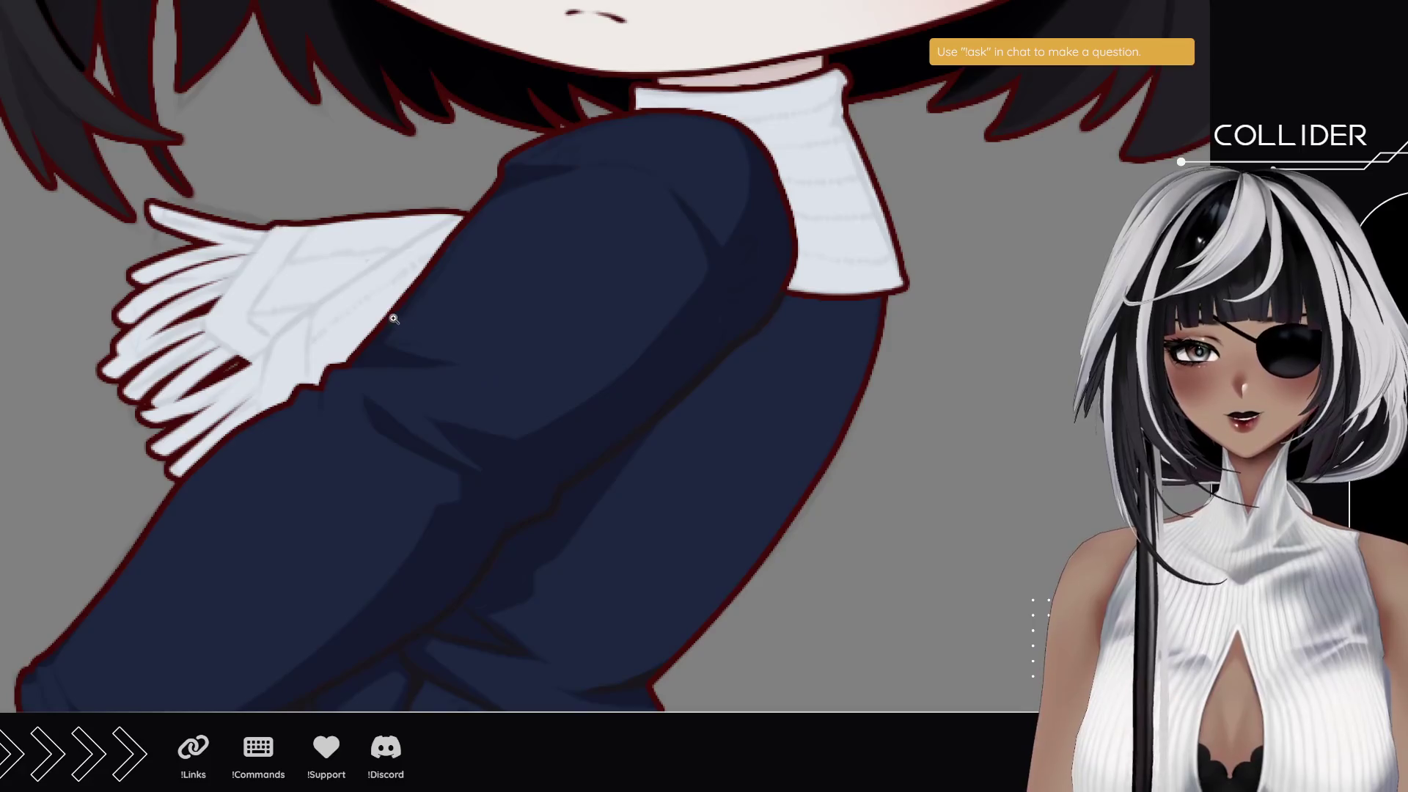
{"action": "mouse_move", "coordinate": [394, 319]}
{"action": "left_mouse_down"}
{"action": "mouse_move", "coordinate": [440, 315]}
{"action": "mouse_move", "coordinate": [472, 335]}
{"action": "left_mouse_up"}
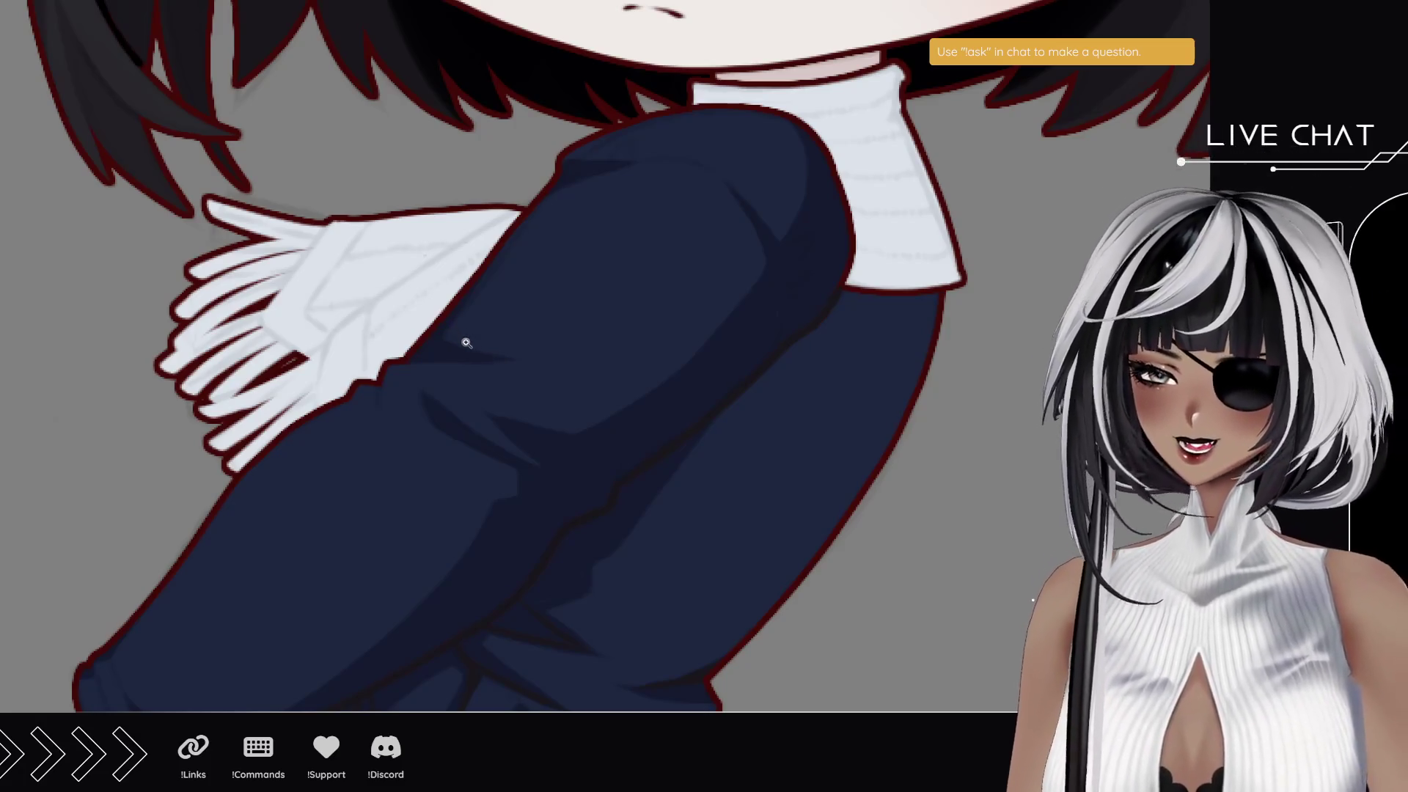
{"action": "scroll", "coordinate": [473, 353], "scroll_direction": "down", "scroll_amount": 2}
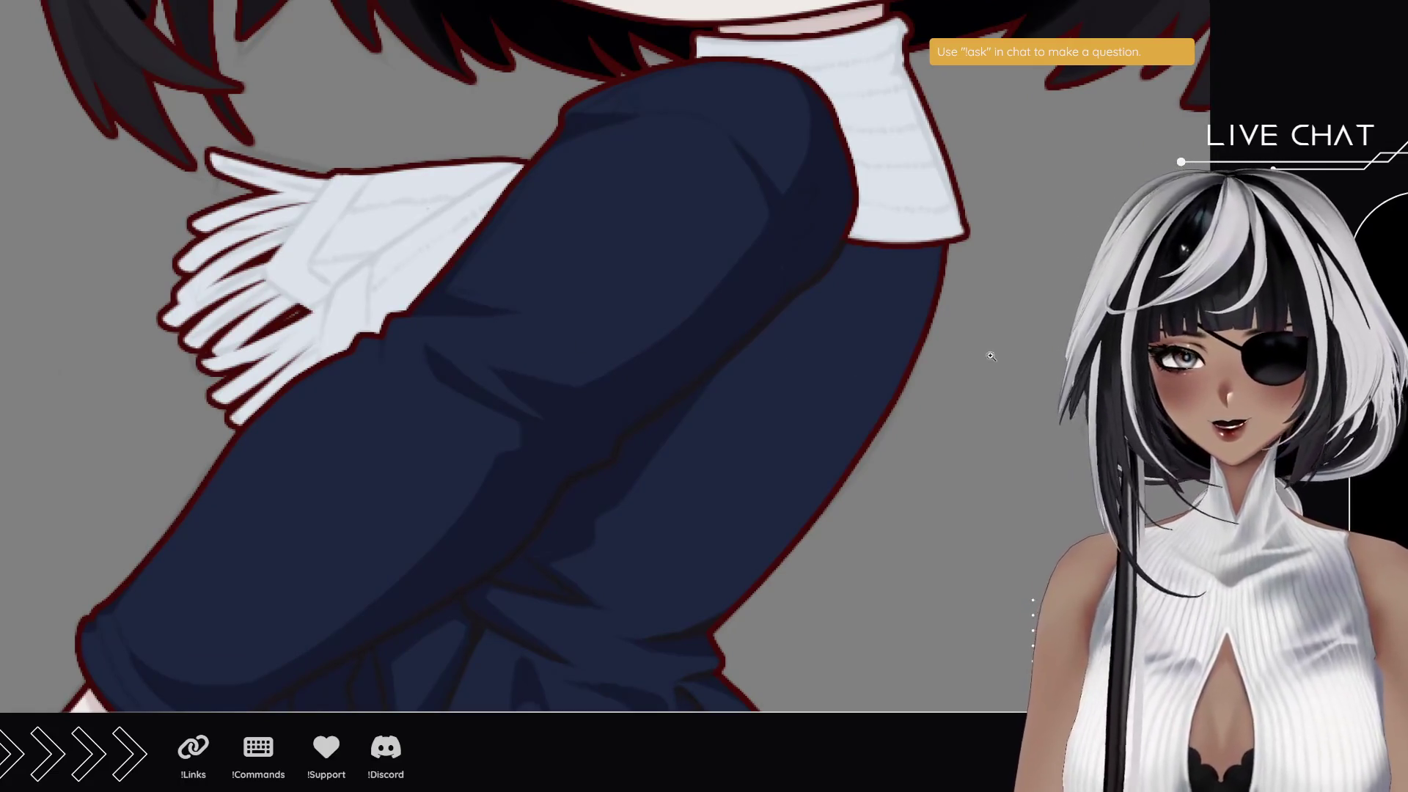
{"action": "left_click_drag", "start_coordinate": [663, 188], "coordinate": [697, 223]}
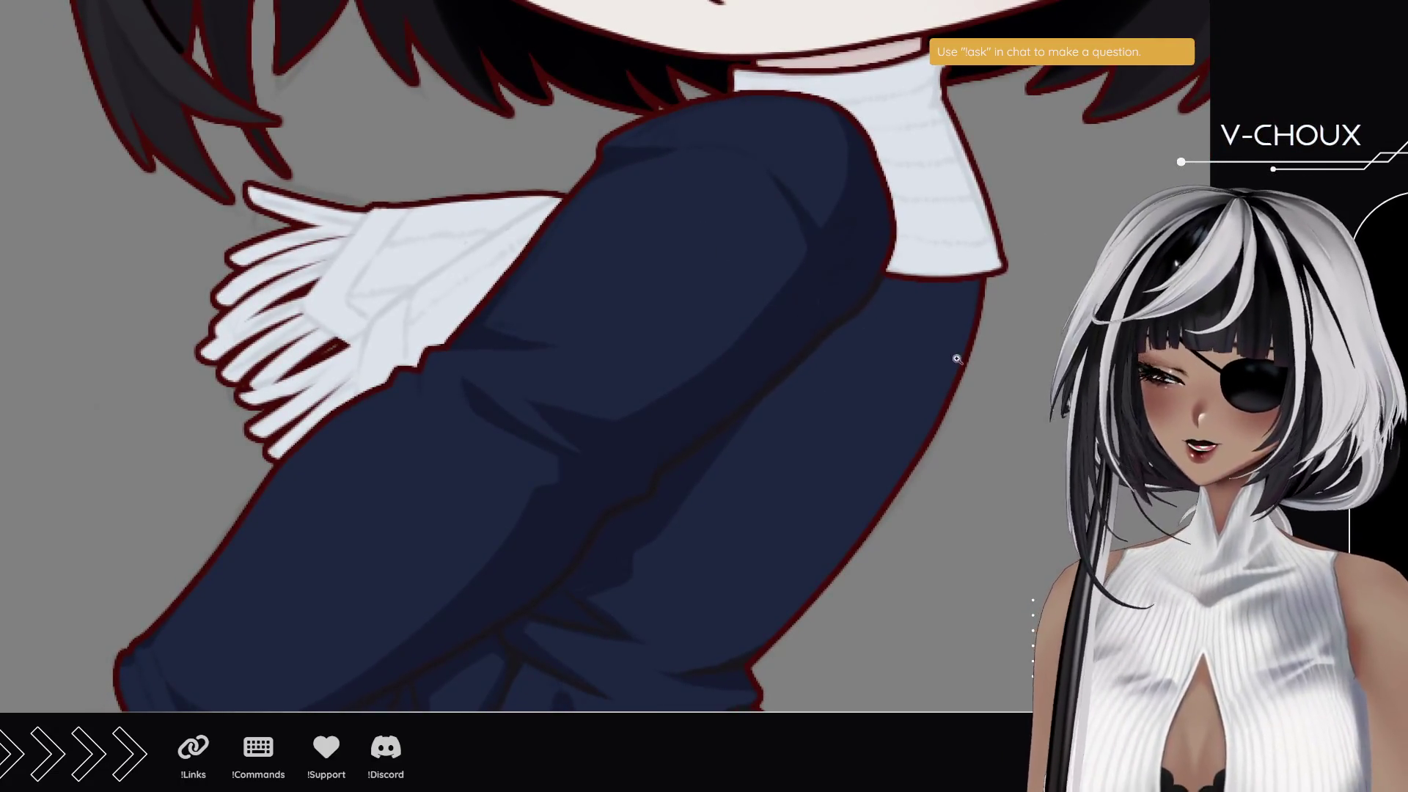
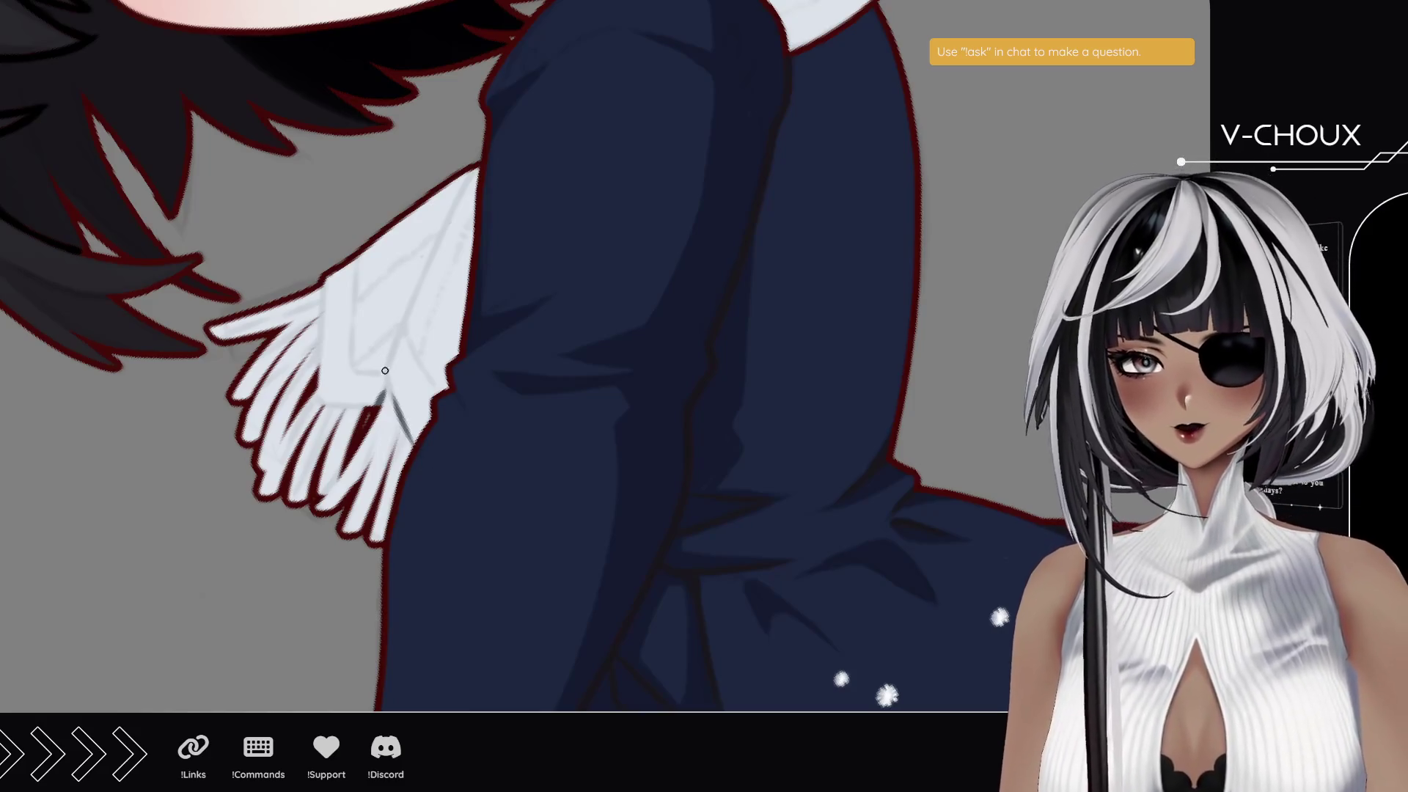
- Draw one long grey crease line across the white scarf just above its fringe
{"action": "mouse_move", "coordinate": [386, 383]}
{"action": "left_mouse_down"}
{"action": "mouse_move", "coordinate": [415, 440]}
{"action": "mouse_move", "coordinate": [388, 384]}
{"action": "mouse_move", "coordinate": [378, 400]}
{"action": "left_mouse_up"}
{"action": "key", "text": "ctrl+z"}
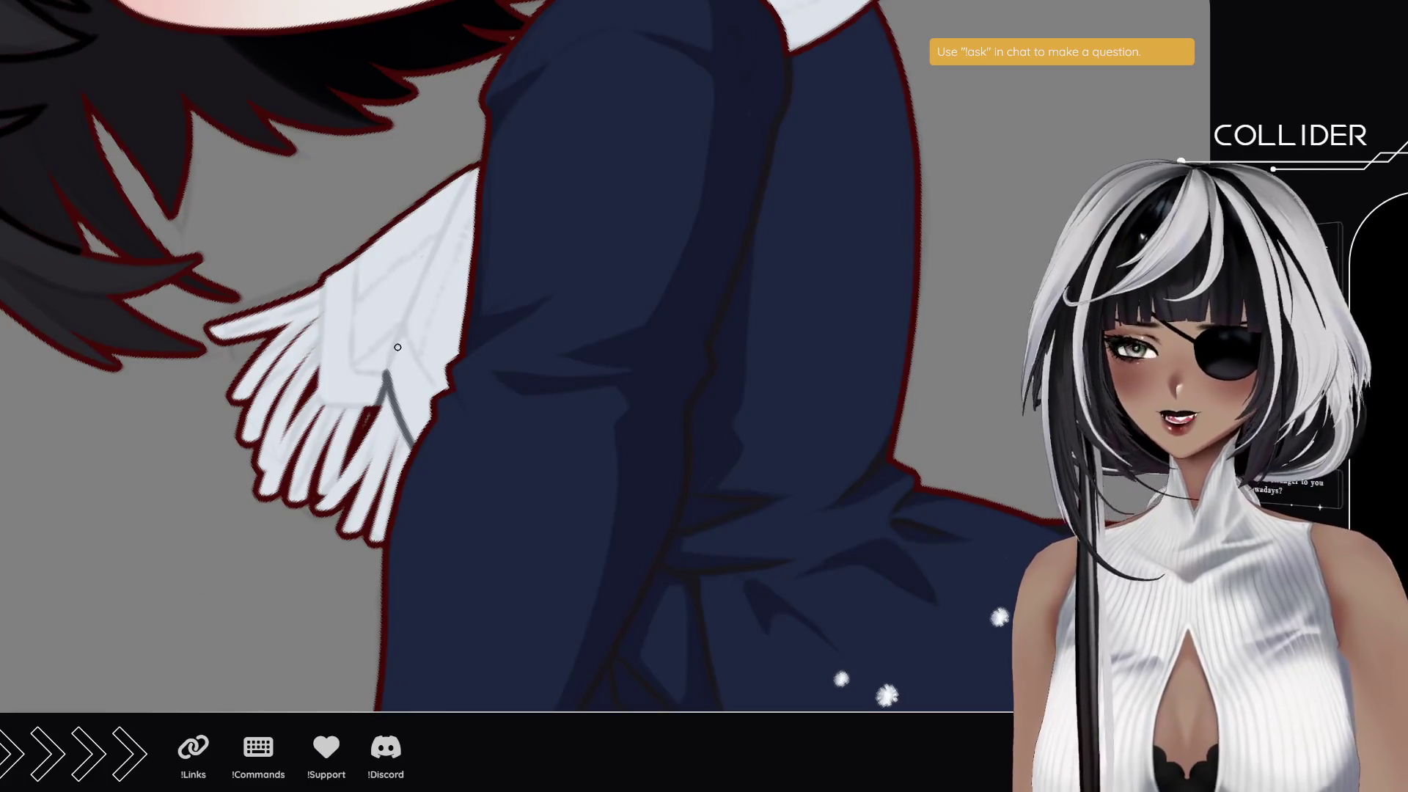
{"action": "left_click_drag", "start_coordinate": [386, 374], "coordinate": [462, 180]}
{"action": "key", "text": "ctrl+z"}
{"action": "left_click_drag", "start_coordinate": [383, 371], "coordinate": [473, 172]}
{"action": "key", "text": "ctrl+z"}
{"action": "key", "text": "ctrl+y"}
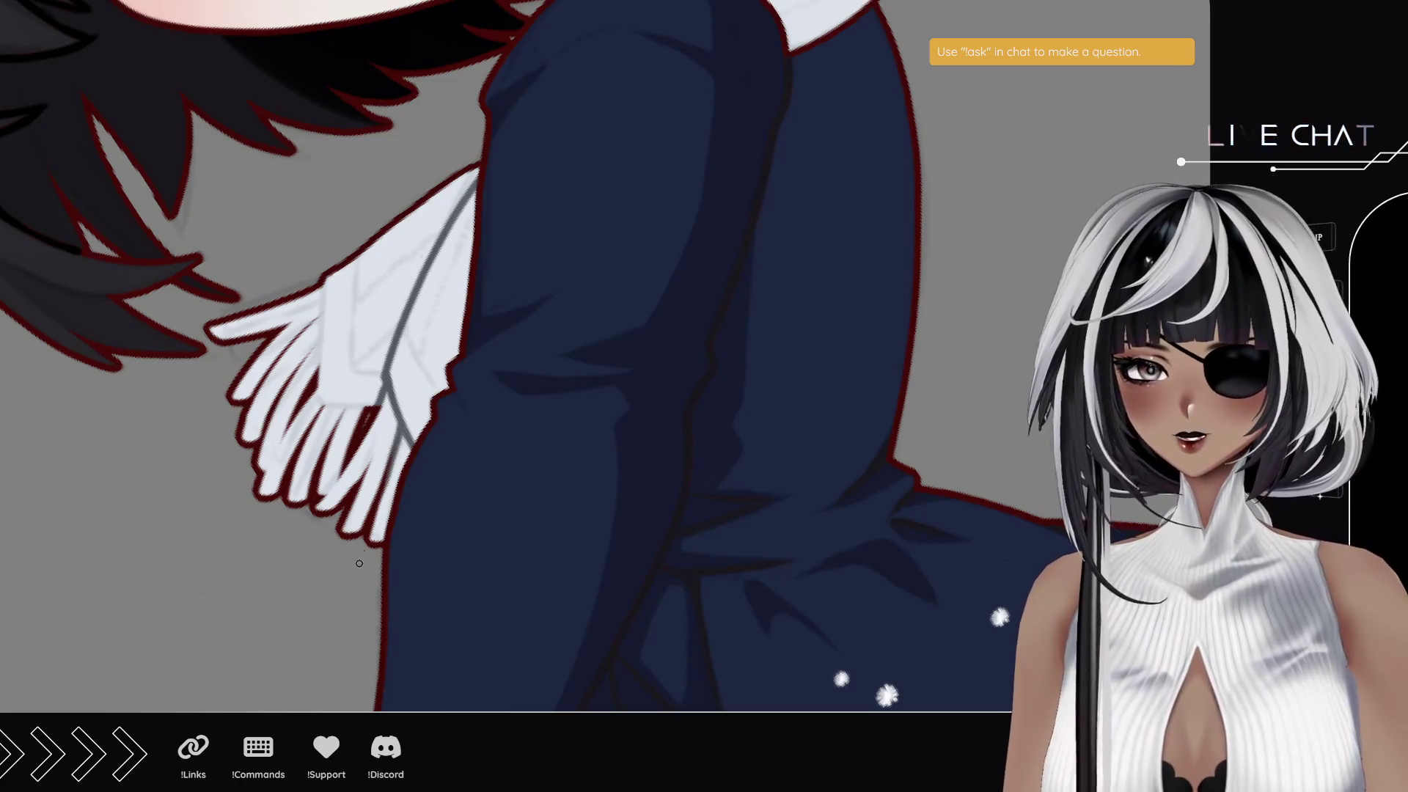
- Repeatedly try a dark line along the scarf's left edge, undoing every attempt
{"action": "left_click_drag", "start_coordinate": [392, 409], "coordinate": [345, 528]}
{"action": "key", "text": "ctrl+z"}
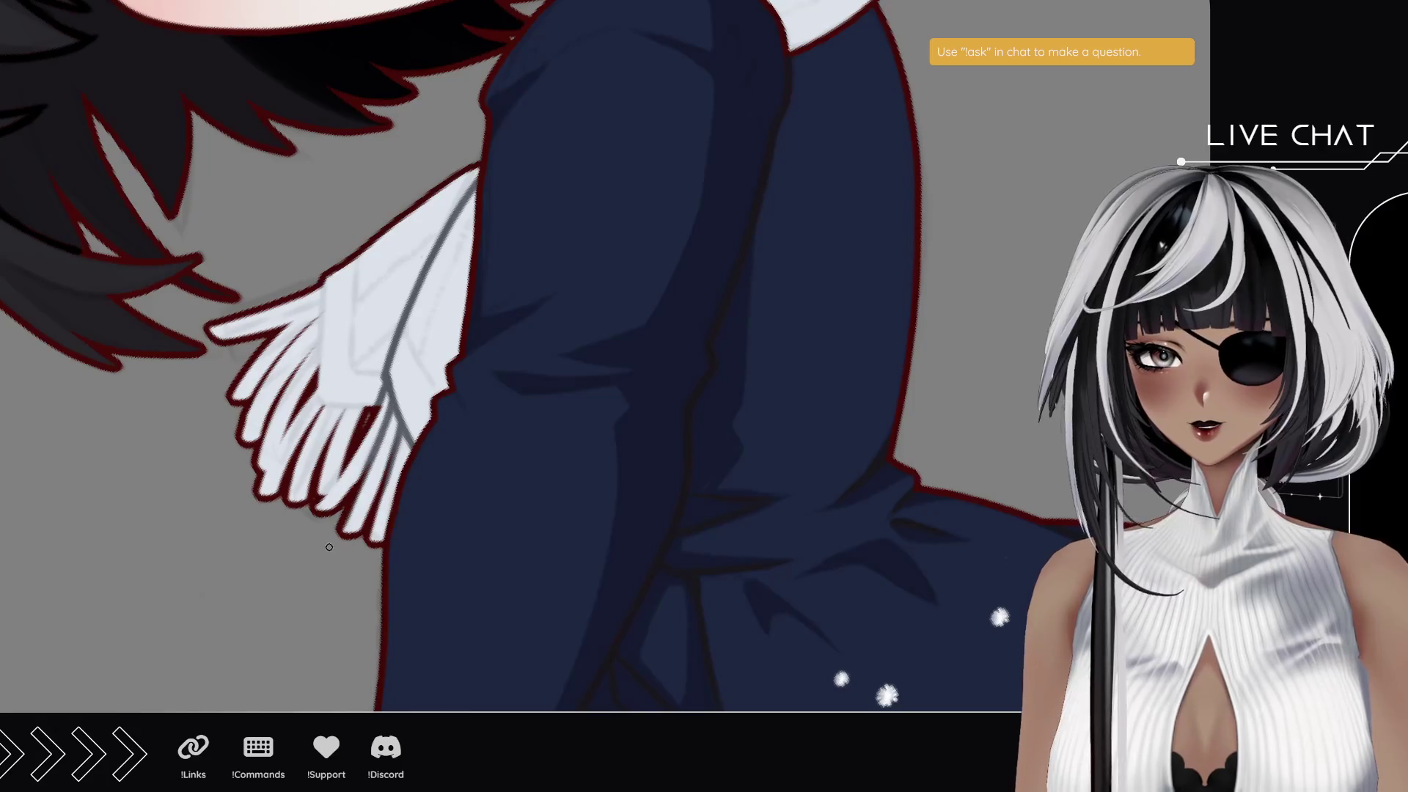
{"action": "left_click_drag", "start_coordinate": [362, 451], "coordinate": [395, 487]}
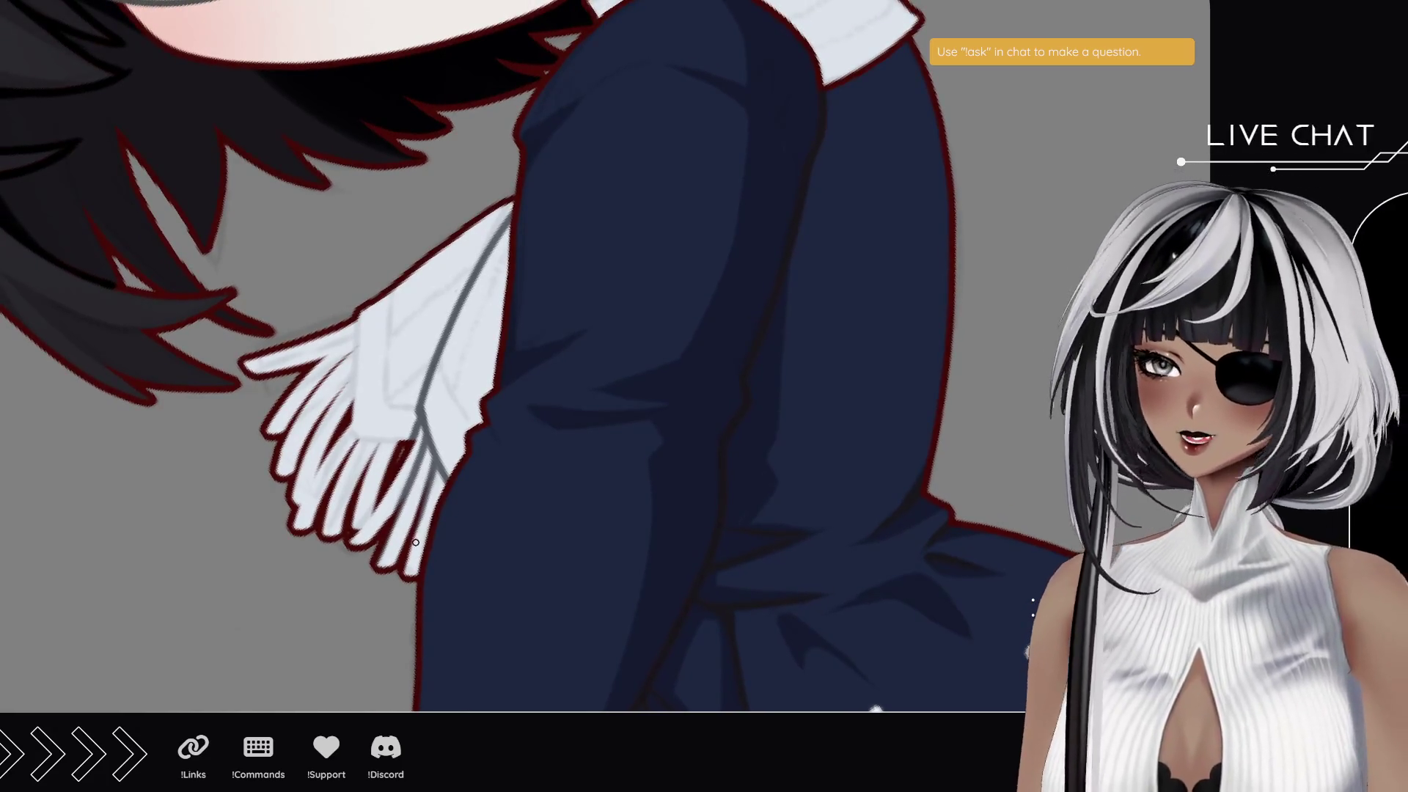
{"action": "mouse_move", "coordinate": [365, 436]}
{"action": "left_mouse_down"}
{"action": "mouse_move", "coordinate": [352, 433]}
{"action": "mouse_move", "coordinate": [356, 312]}
{"action": "left_mouse_up"}
{"action": "key", "text": "ctrl+z"}
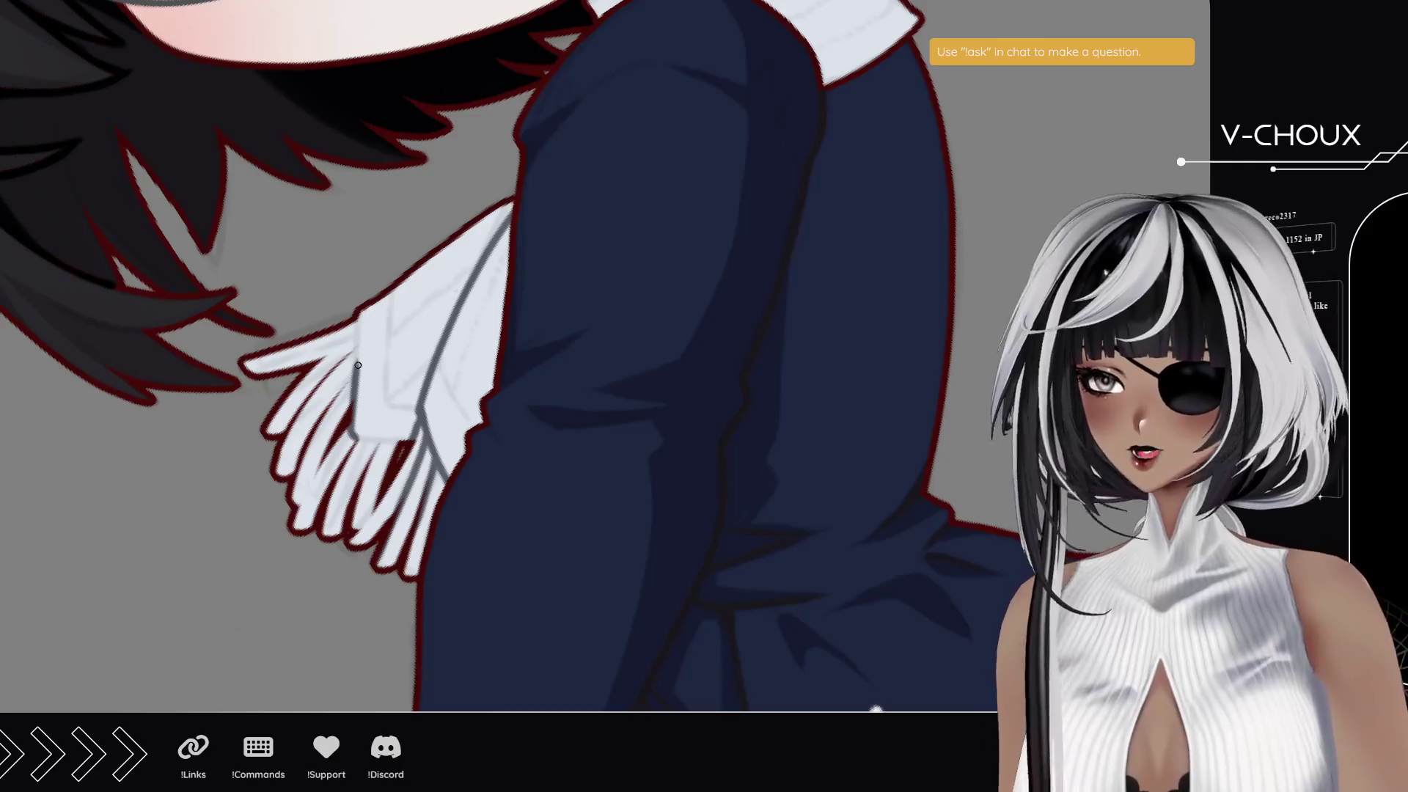
{"action": "left_click_drag", "start_coordinate": [357, 395], "coordinate": [356, 311]}
{"action": "key", "text": "ctrl+z"}
{"action": "left_click_drag", "start_coordinate": [356, 391], "coordinate": [354, 317]}
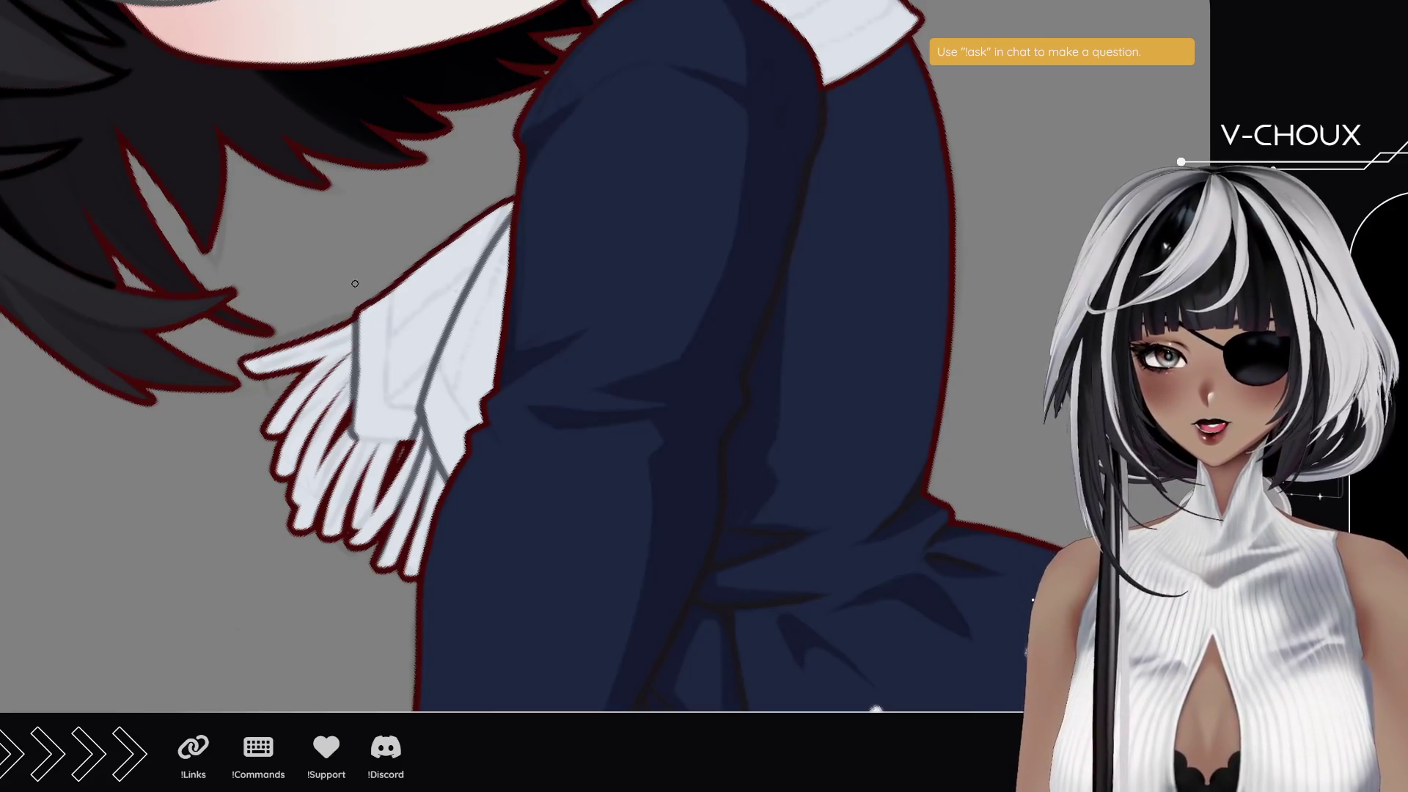
{"action": "key", "text": "ctrl+z"}
{"action": "left_click_drag", "start_coordinate": [356, 393], "coordinate": [355, 314]}
{"action": "key", "text": "ctrl+z"}
{"action": "left_click_drag", "start_coordinate": [357, 397], "coordinate": [356, 316]}
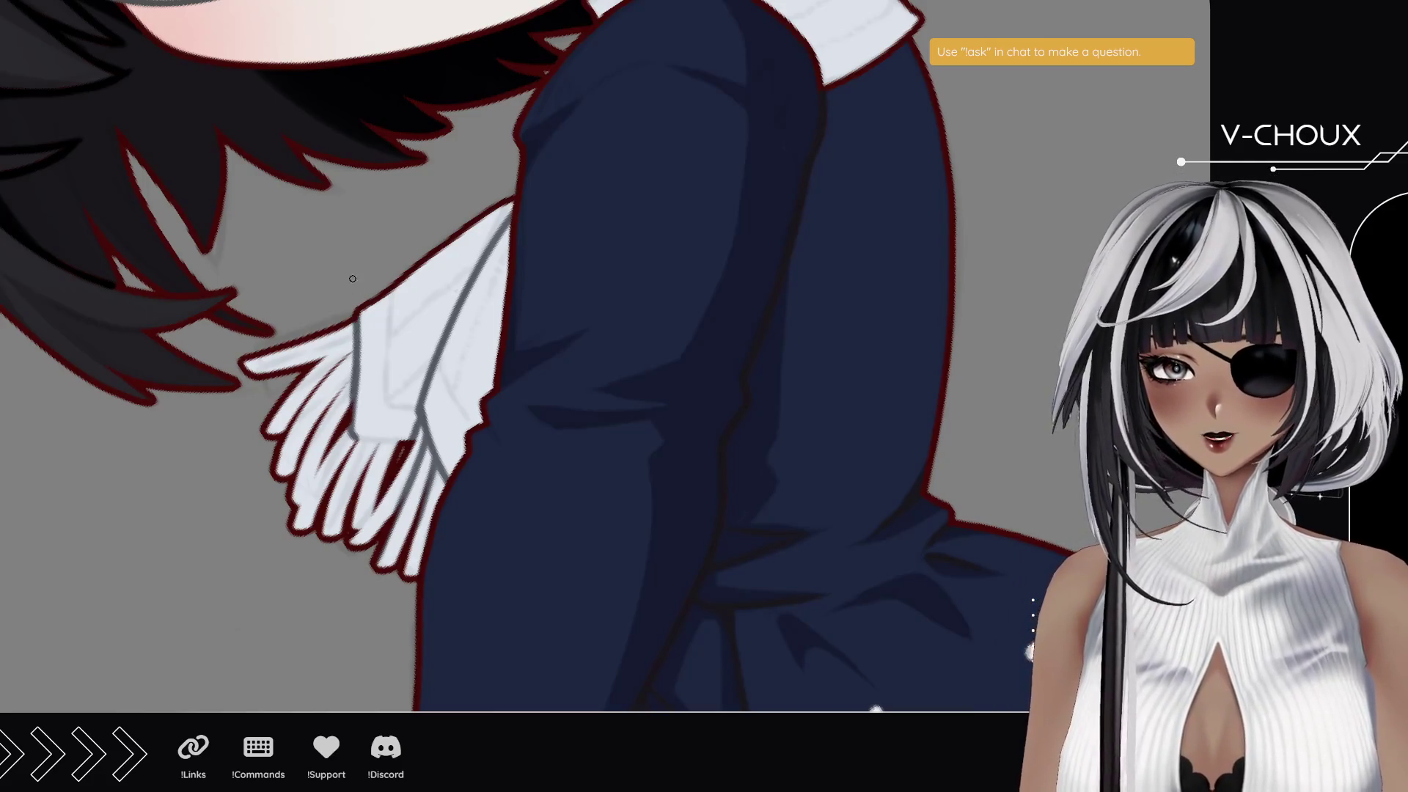
{"action": "key", "text": "ctrl+z"}
{"action": "left_click_drag", "start_coordinate": [356, 405], "coordinate": [355, 315]}
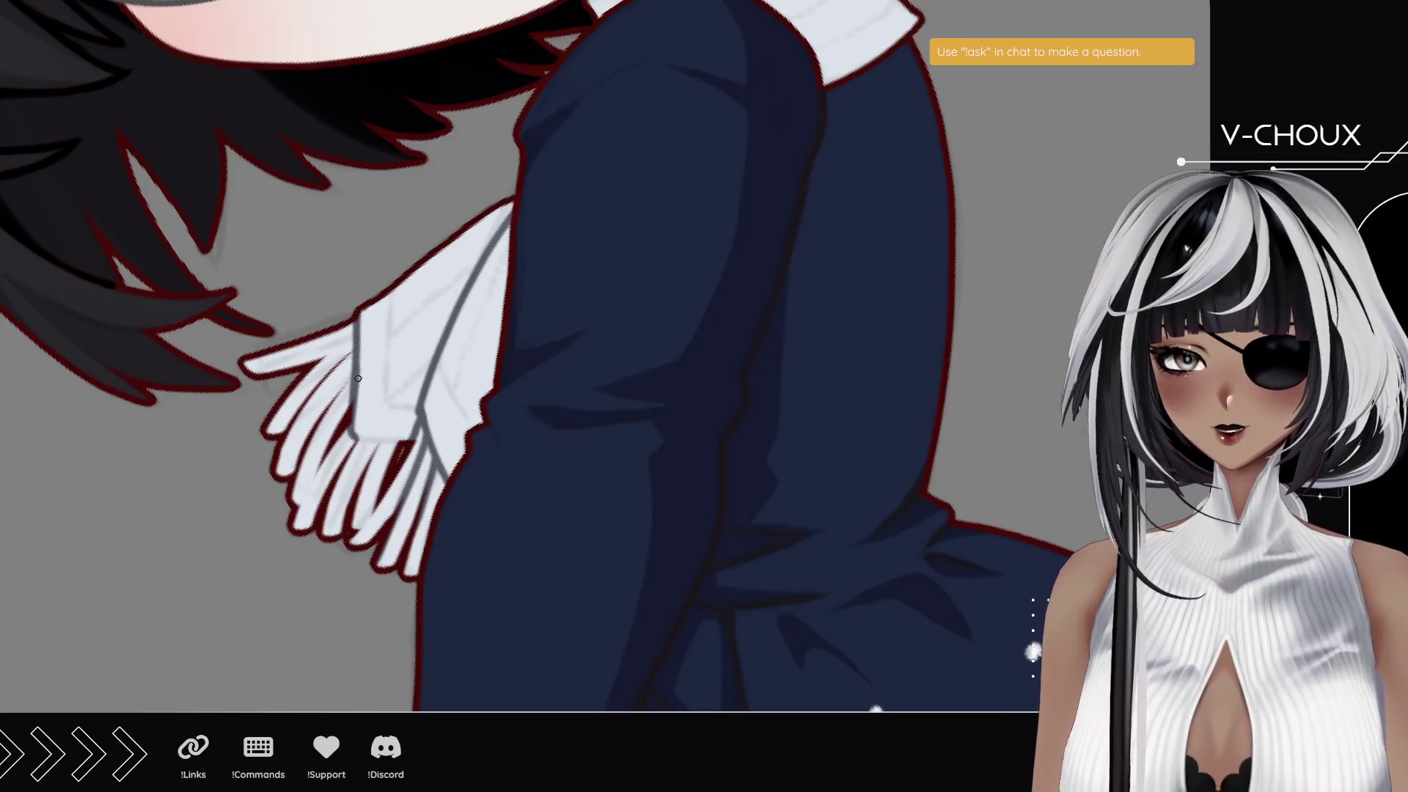
{"action": "key", "text": "ctrl+z"}
{"action": "left_click_drag", "start_coordinate": [352, 405], "coordinate": [358, 313]}
{"action": "key", "text": "ctrl+z"}
{"action": "left_click_drag", "start_coordinate": [355, 410], "coordinate": [357, 312]}
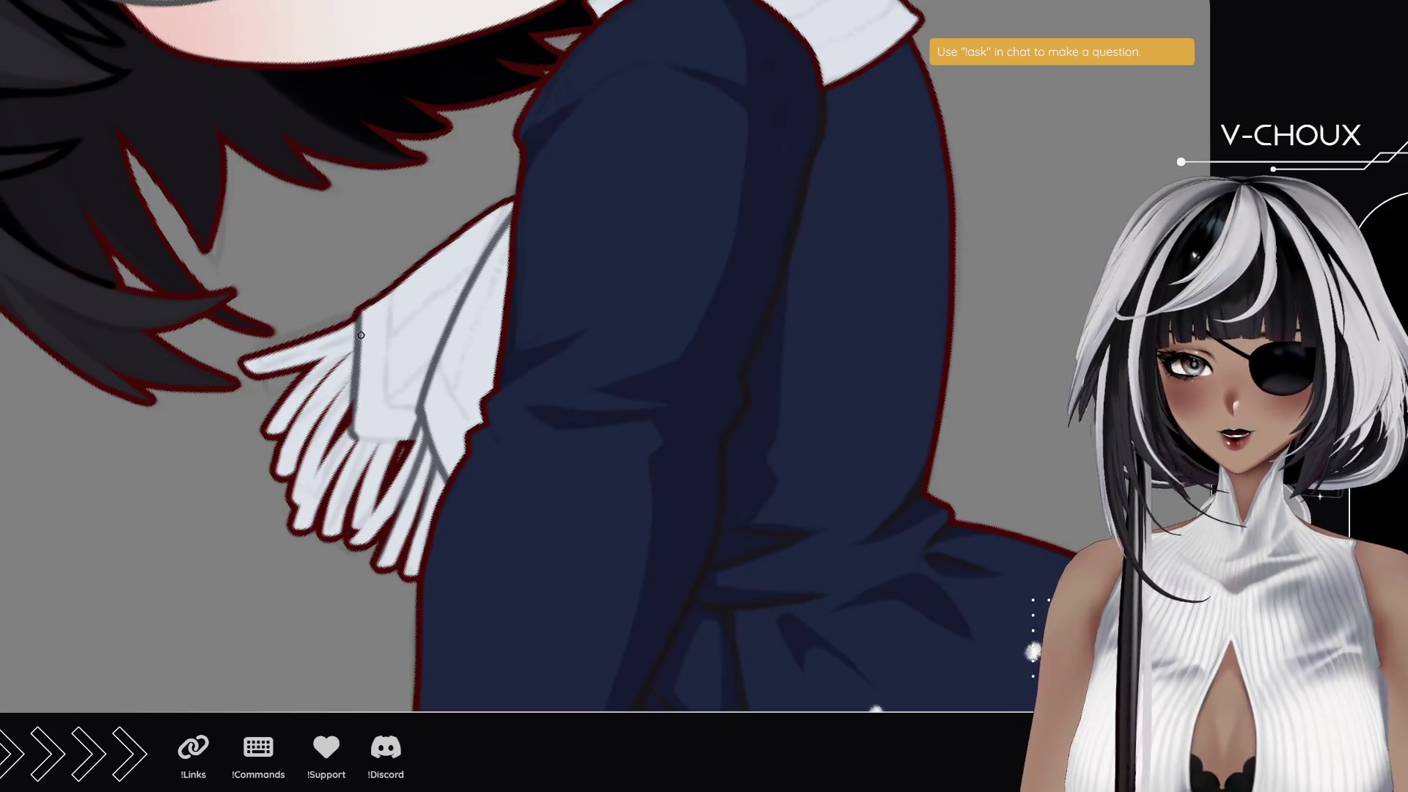
{"action": "key", "text": "ctrl+z"}
{"action": "mouse_move", "coordinate": [337, 490]}
{"action": "left_mouse_down"}
{"action": "mouse_move", "coordinate": [235, 380]}
{"action": "mouse_move", "coordinate": [402, 236]}
{"action": "mouse_move", "coordinate": [292, 368]}
{"action": "mouse_move", "coordinate": [250, 320]}
{"action": "left_mouse_up"}
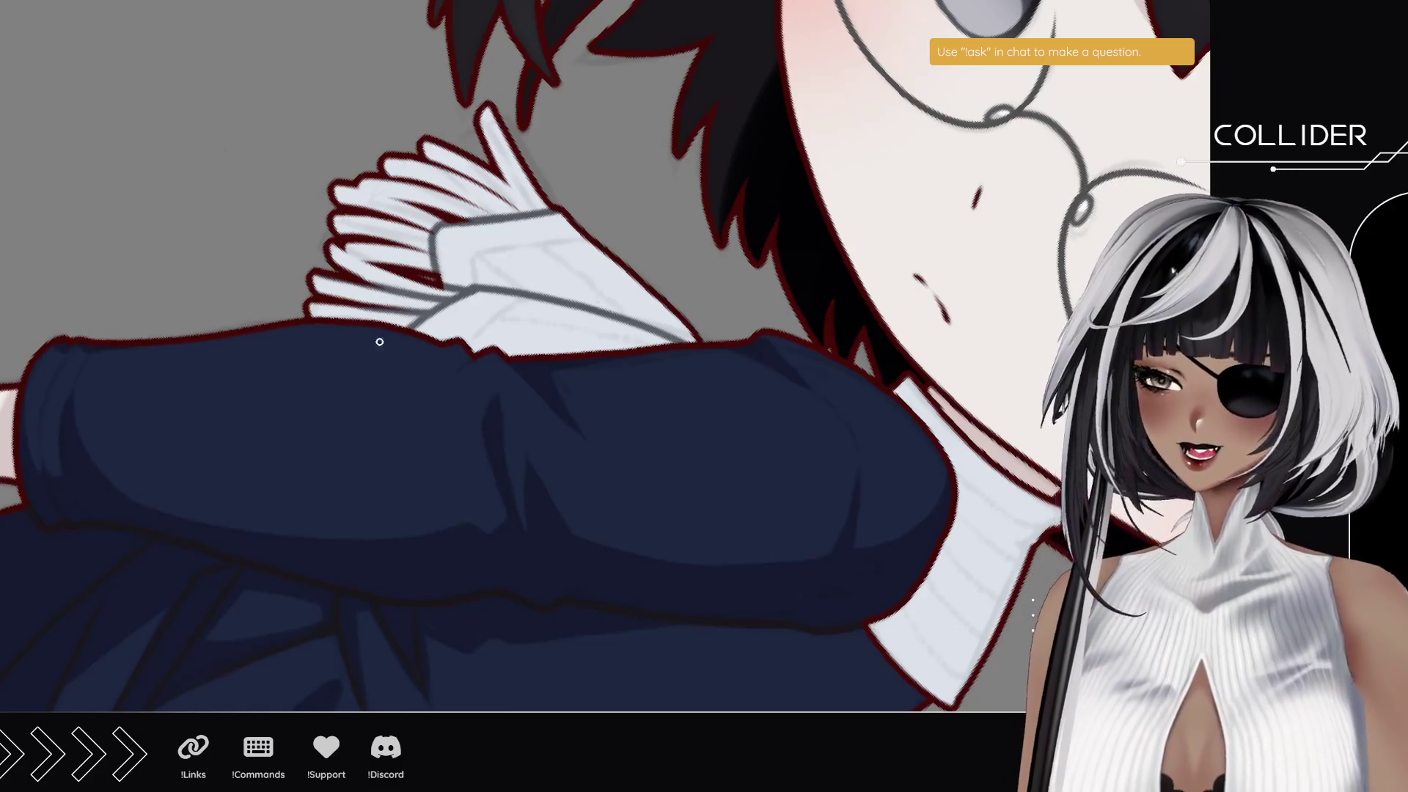
- Turn the canvas so the face sits upper left, then paint a thin dark fringe line
{"action": "left_click_drag", "start_coordinate": [222, 215], "coordinate": [501, 353]}
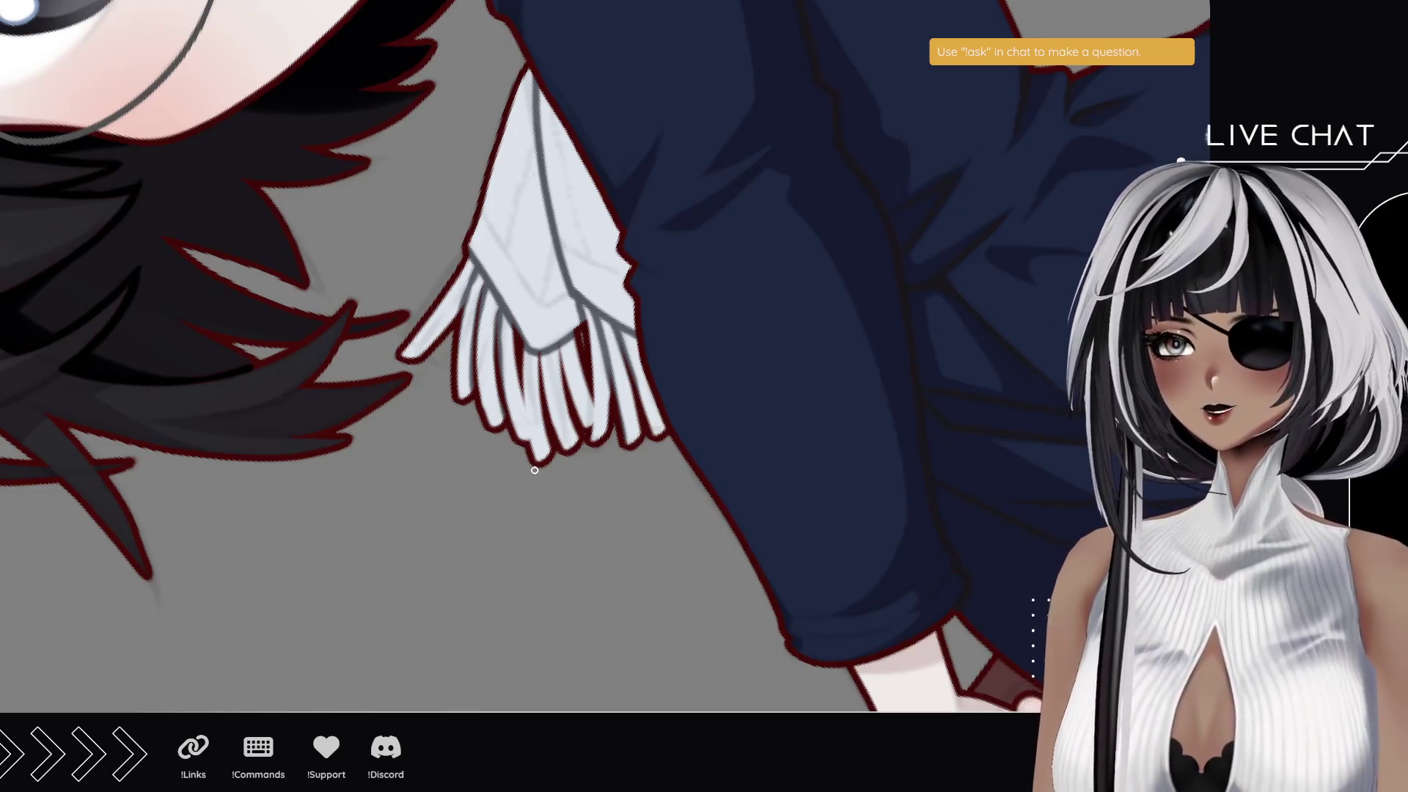
{"action": "left_click_drag", "start_coordinate": [531, 456], "coordinate": [524, 389]}
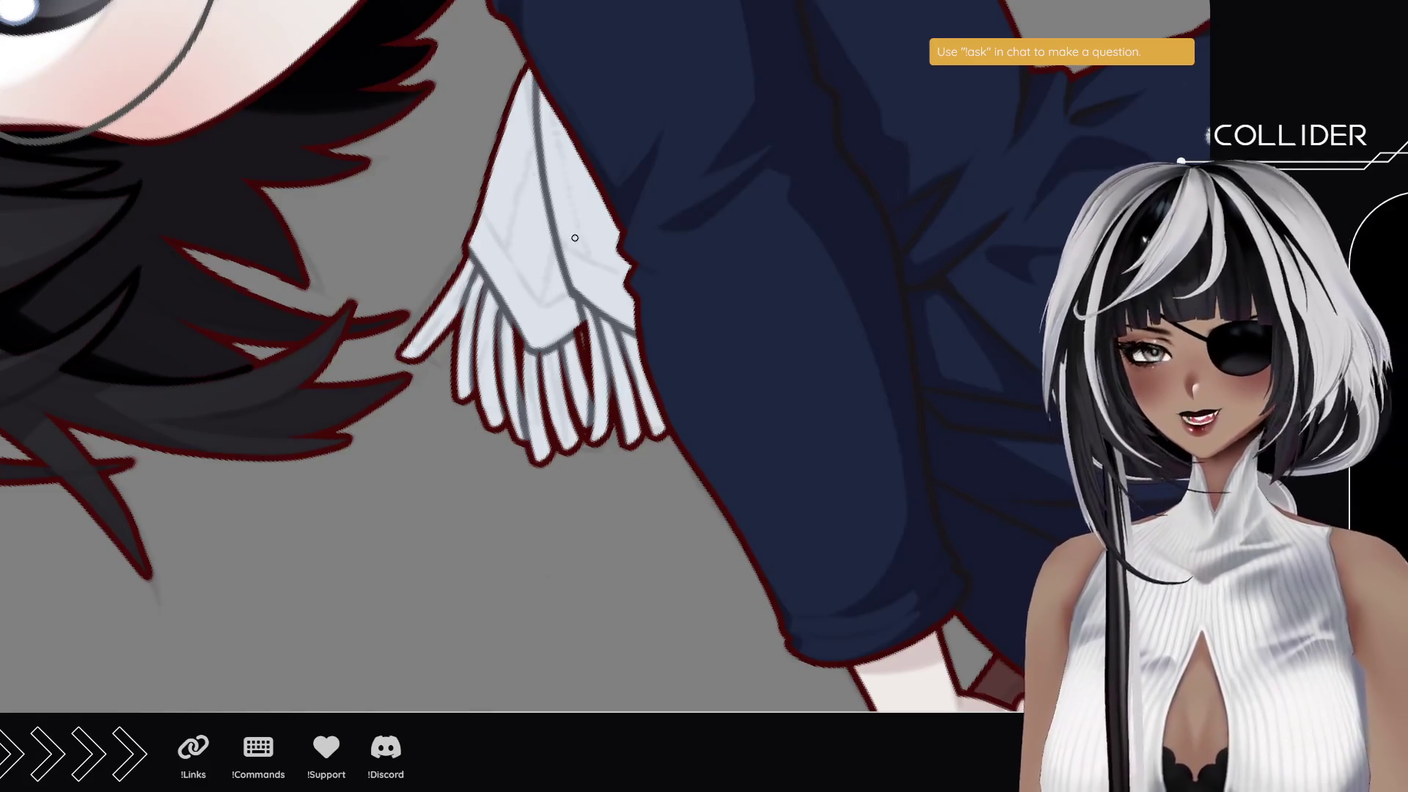
- Try a short grey rib stroke on the collar beside the face, undo it, and refit the view
{"action": "scroll", "coordinate": [575, 237], "scroll_direction": "down", "scroll_amount": 3}
{"action": "scroll", "coordinate": [587, 315], "scroll_direction": "up", "scroll_amount": 3}
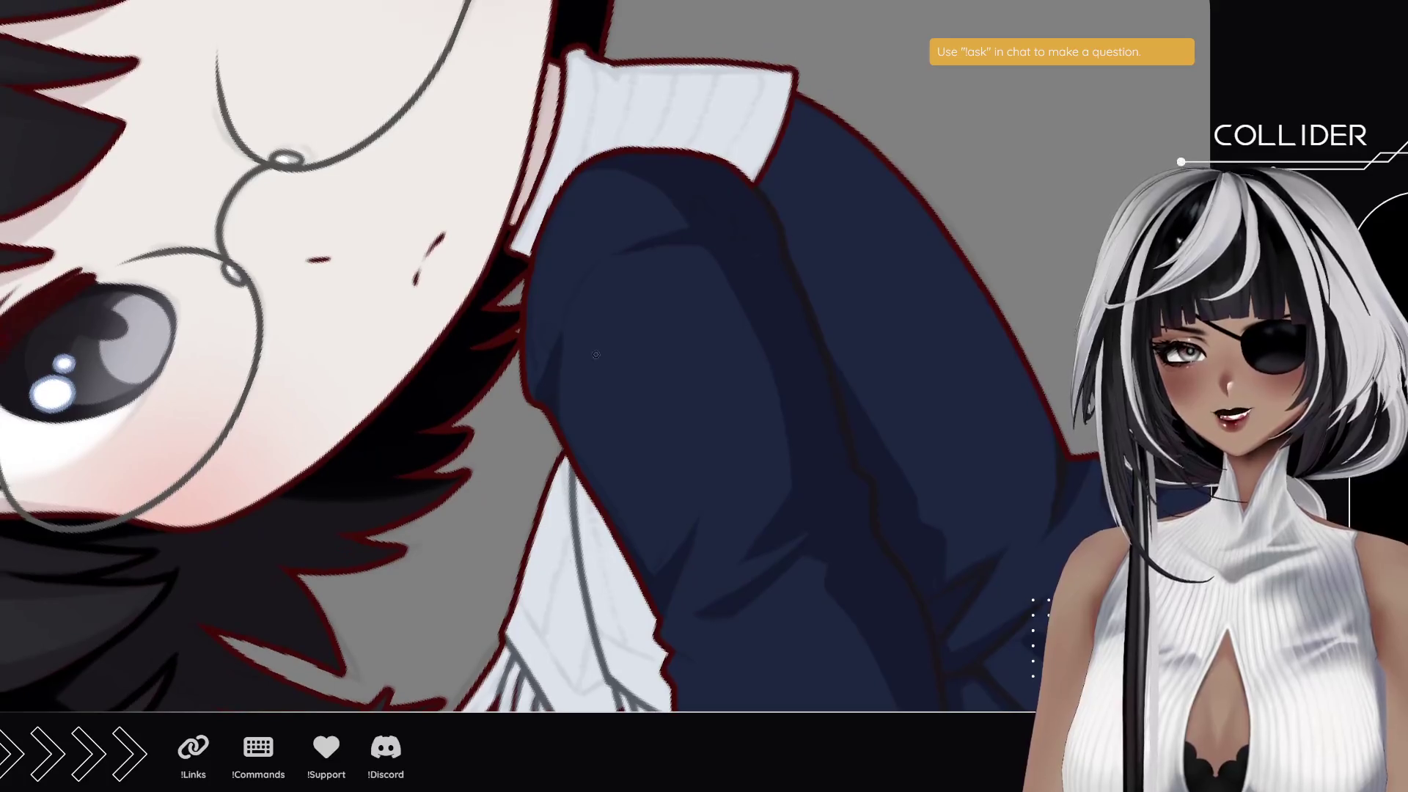
{"action": "left_click_drag", "start_coordinate": [613, 65], "coordinate": [620, 96]}
{"action": "key", "text": "ctrl+z"}
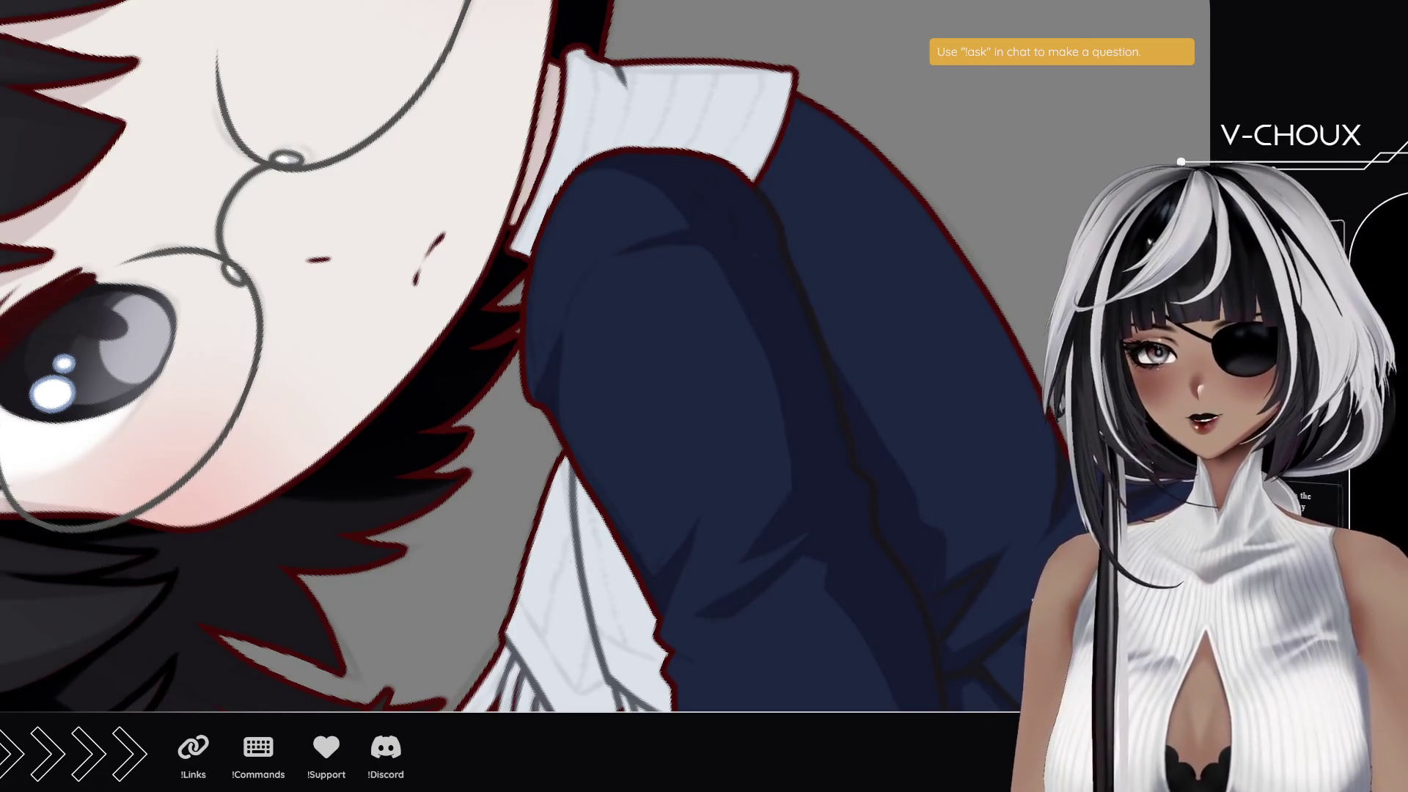
{"action": "key", "text": "ctrl+0"}
{"action": "scroll", "coordinate": [290, 466], "scroll_direction": "up", "scroll_amount": 3}
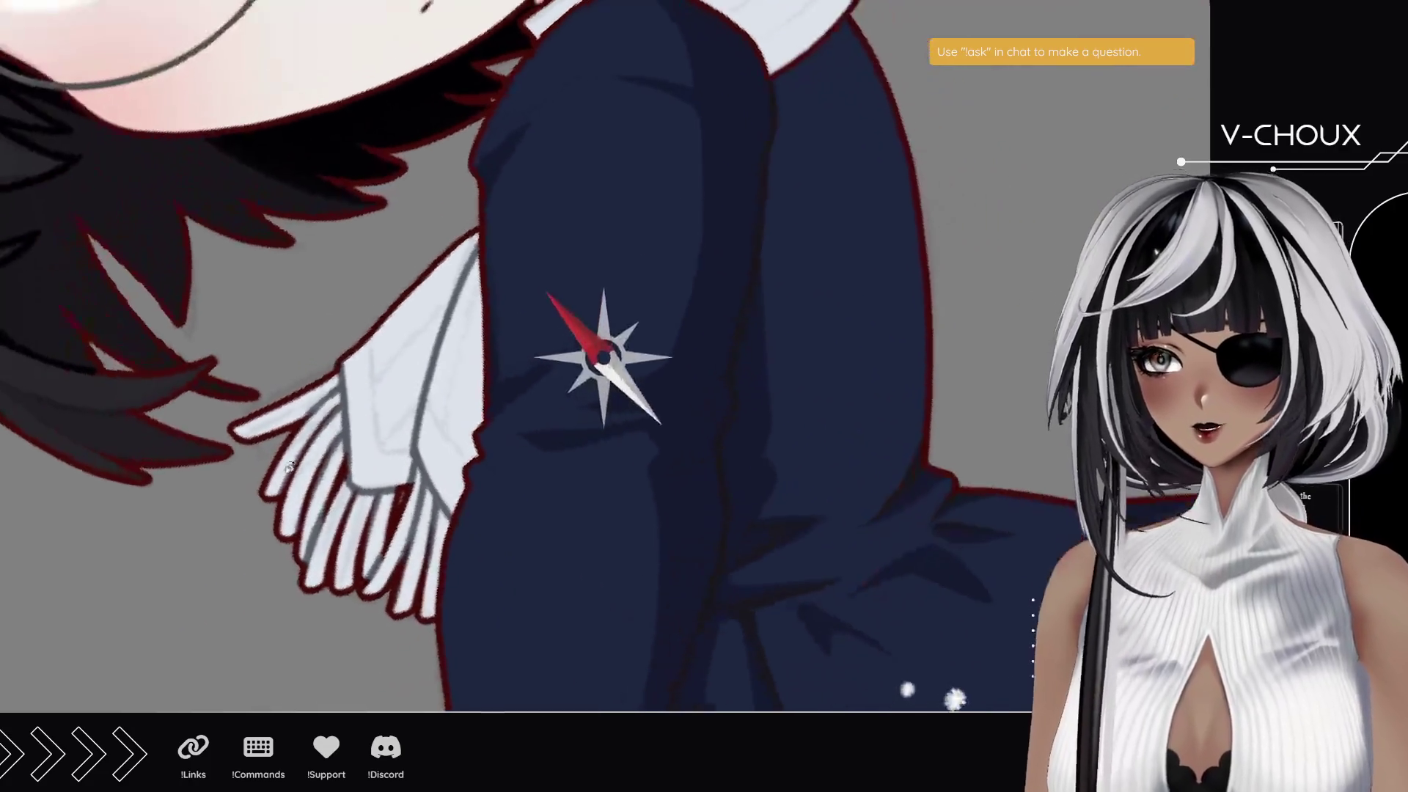
- Turn the canvas upside down and sketch faint grey fold lines over the scarf and fringe strands
{"action": "scroll", "coordinate": [717, 414], "scroll_direction": "up", "scroll_amount": 2}
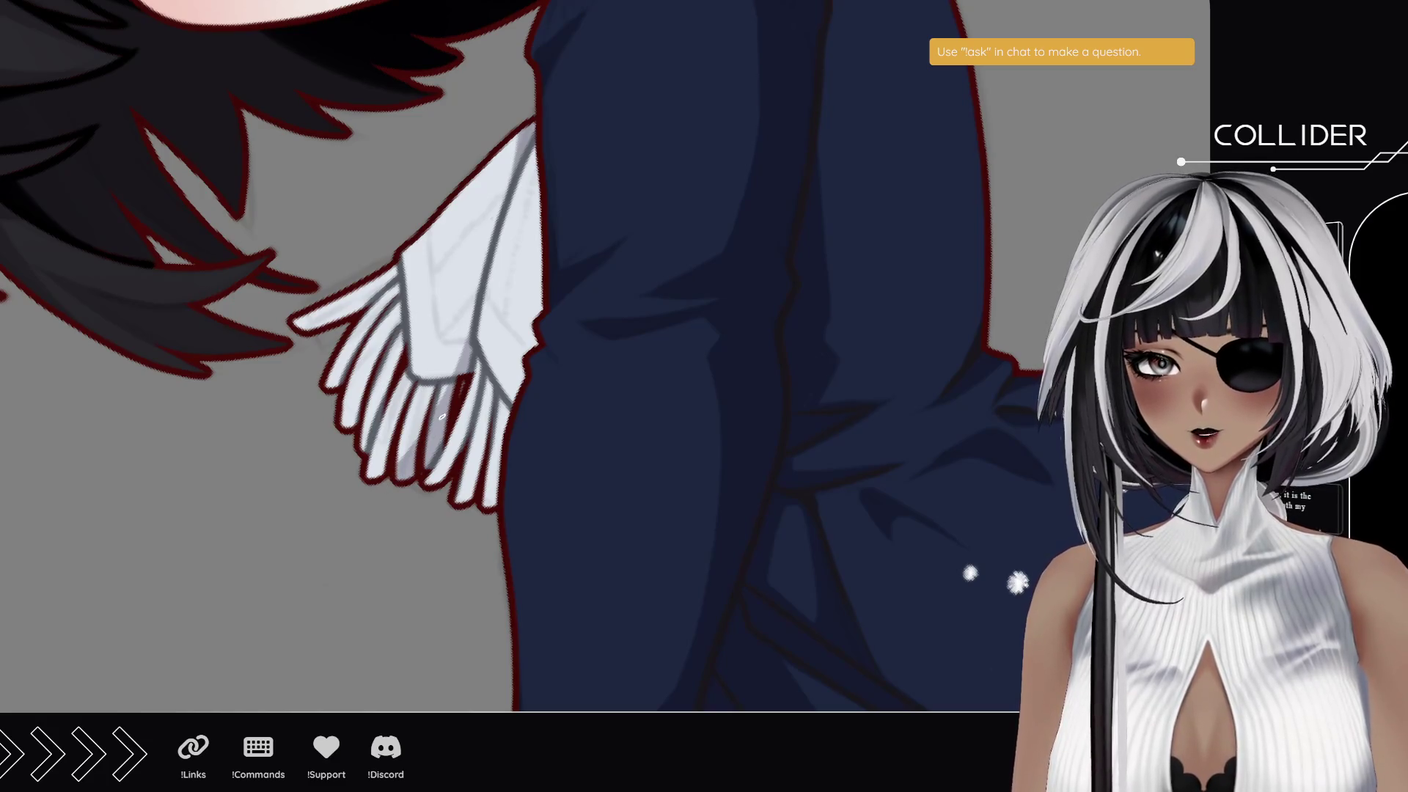
{"action": "mouse_move", "coordinate": [460, 535]}
{"action": "left_mouse_down"}
{"action": "mouse_move", "coordinate": [597, 349]}
{"action": "mouse_move", "coordinate": [440, 337]}
{"action": "mouse_move", "coordinate": [270, 373]}
{"action": "left_mouse_up"}
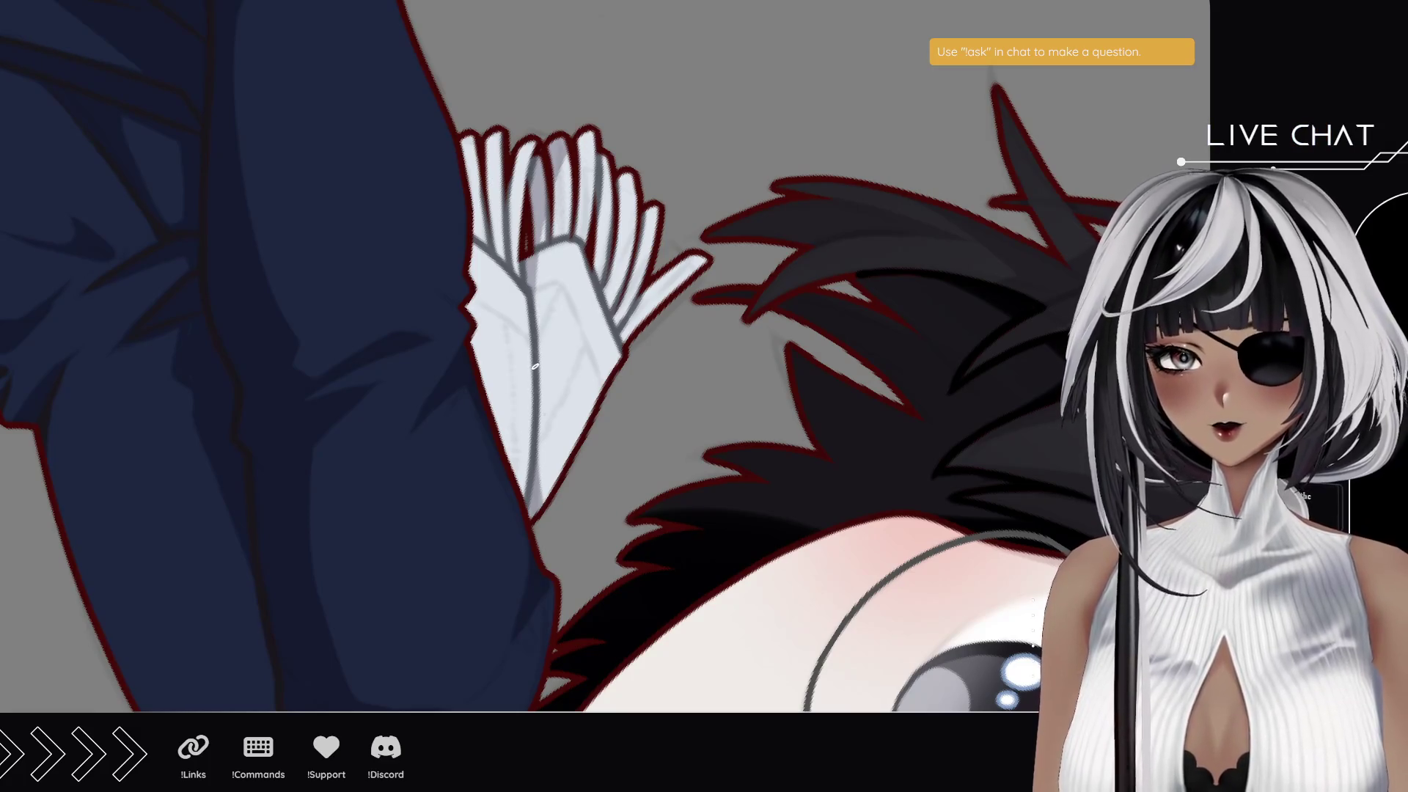
{"action": "left_click_drag", "start_coordinate": [536, 345], "coordinate": [571, 193]}
{"action": "left_click_drag", "start_coordinate": [534, 309], "coordinate": [574, 150]}
{"action": "mouse_move", "coordinate": [559, 208]}
{"action": "left_mouse_down"}
{"action": "mouse_move", "coordinate": [579, 125]}
{"action": "mouse_move", "coordinate": [590, 132]}
{"action": "left_mouse_up"}
{"action": "left_click_drag", "start_coordinate": [575, 180], "coordinate": [591, 154]}
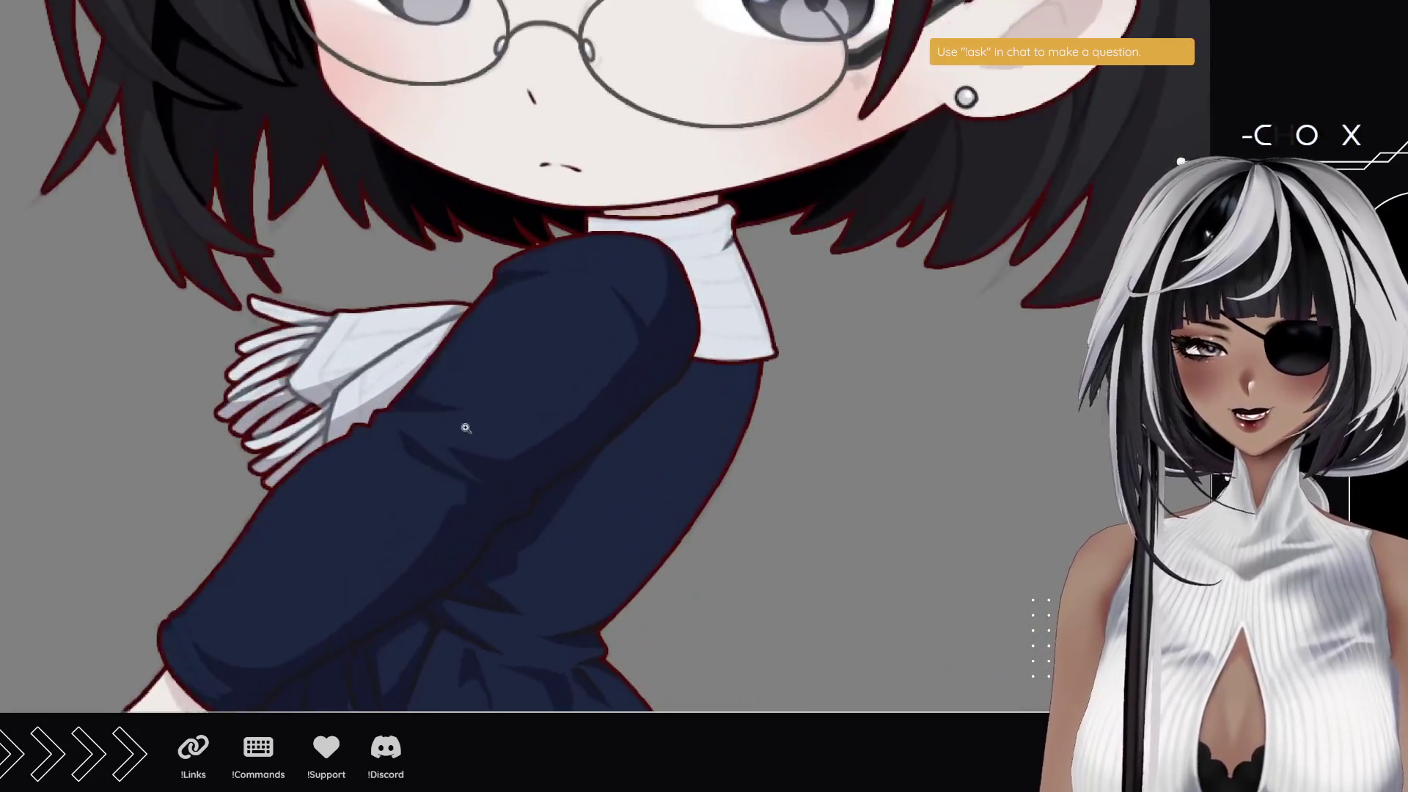
{"action": "mouse_move", "coordinate": [465, 427]}
{"action": "left_mouse_down"}
{"action": "mouse_move", "coordinate": [609, 405]}
{"action": "mouse_move", "coordinate": [553, 456]}
{"action": "mouse_move", "coordinate": [481, 465]}
{"action": "mouse_move", "coordinate": [559, 450]}
{"action": "mouse_move", "coordinate": [69, 371]}
{"action": "mouse_move", "coordinate": [88, 391]}
{"action": "left_mouse_up"}
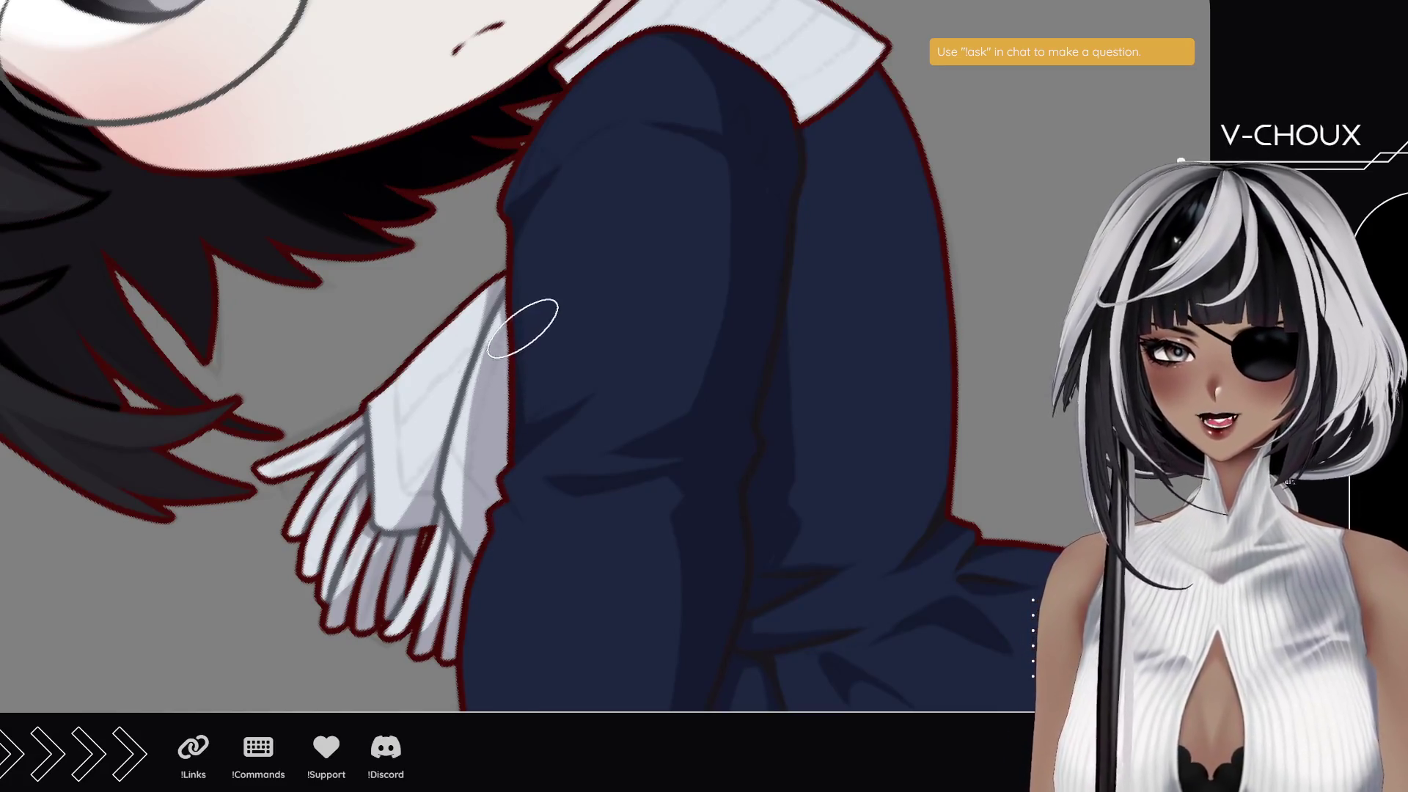
- Rotate the view toward the face and darken the edge between sleeve and collar
{"action": "left_click_drag", "start_coordinate": [550, 274], "coordinate": [527, 473]}
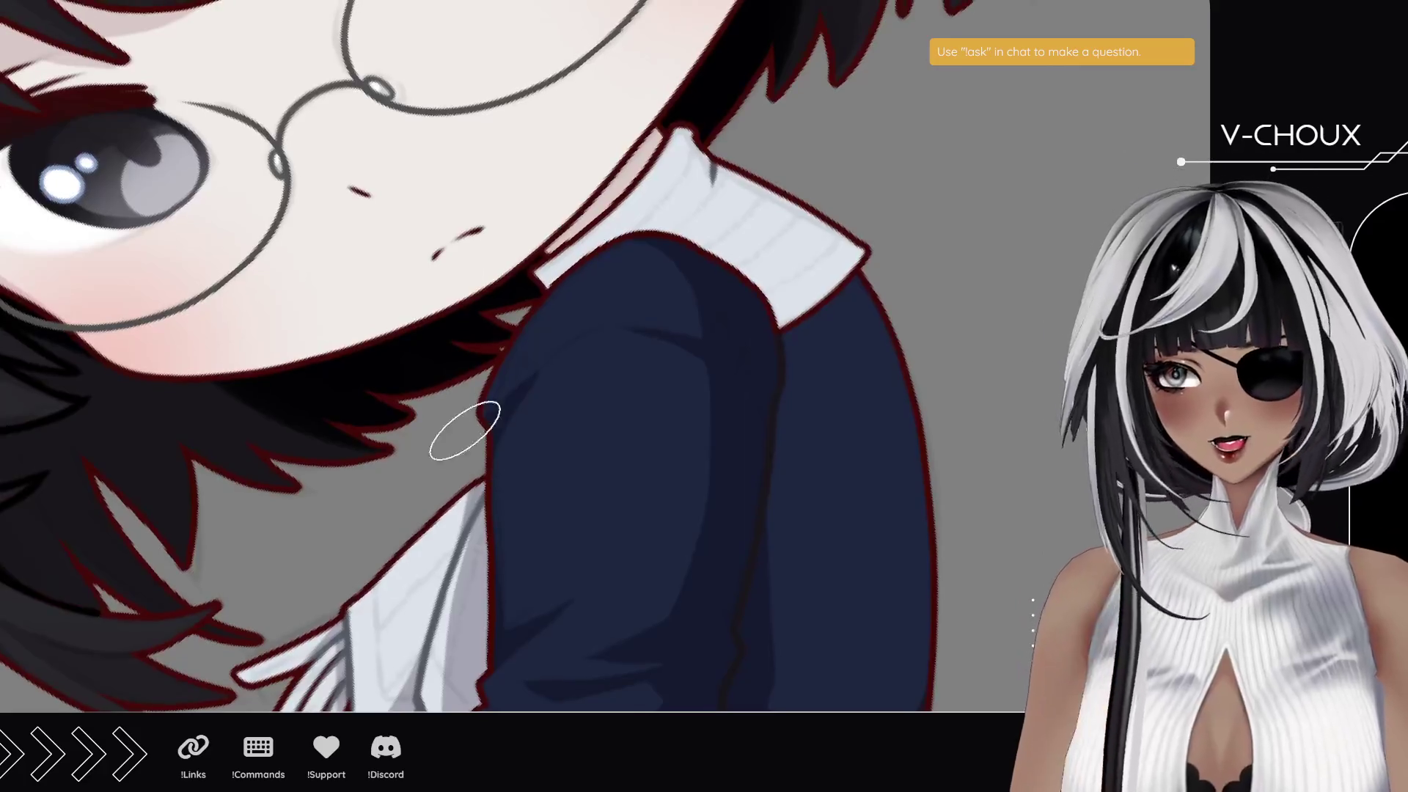
{"action": "mouse_move", "coordinate": [474, 433]}
{"action": "left_mouse_down"}
{"action": "mouse_move", "coordinate": [302, 374]}
{"action": "mouse_move", "coordinate": [496, 332]}
{"action": "left_mouse_up"}
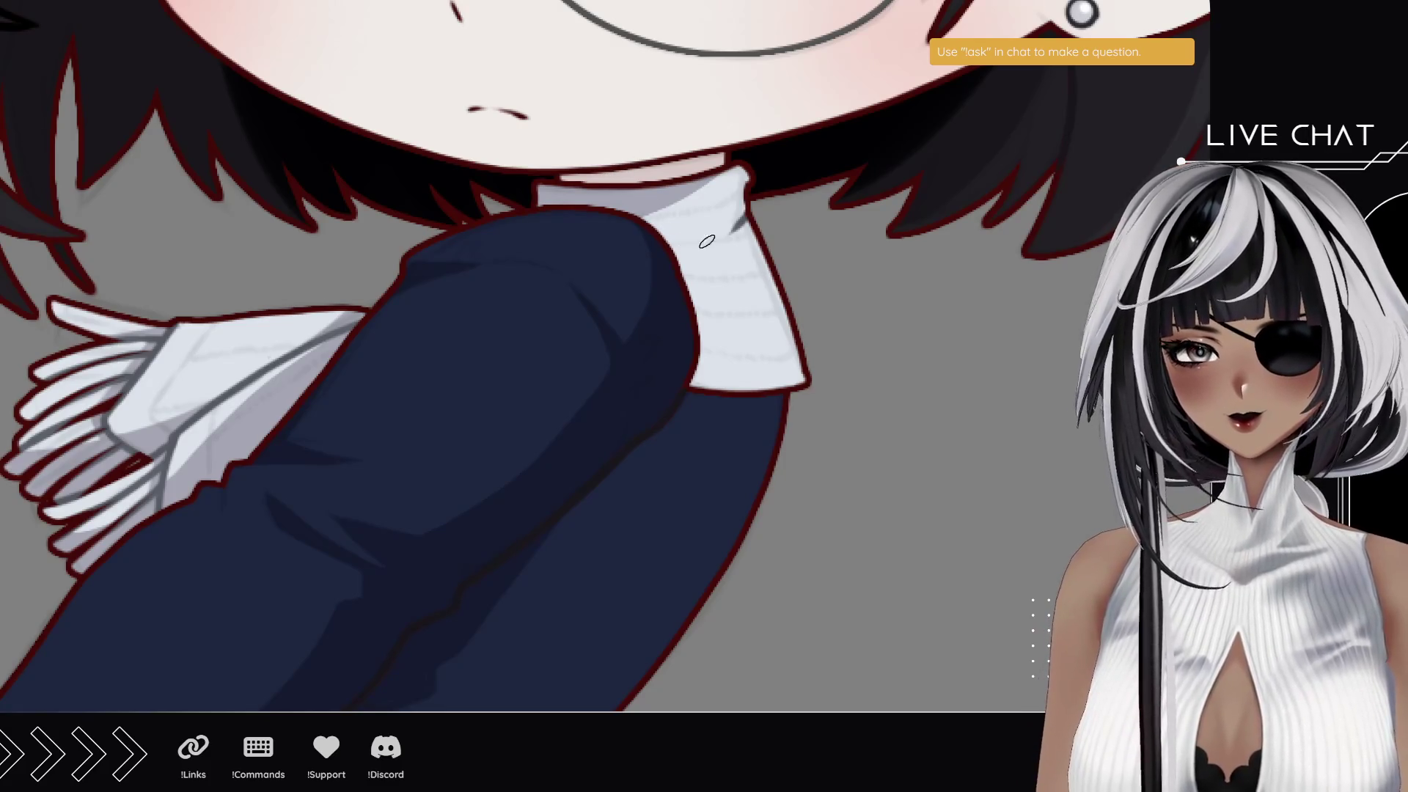
{"action": "left_click_drag", "start_coordinate": [682, 261], "coordinate": [693, 382]}
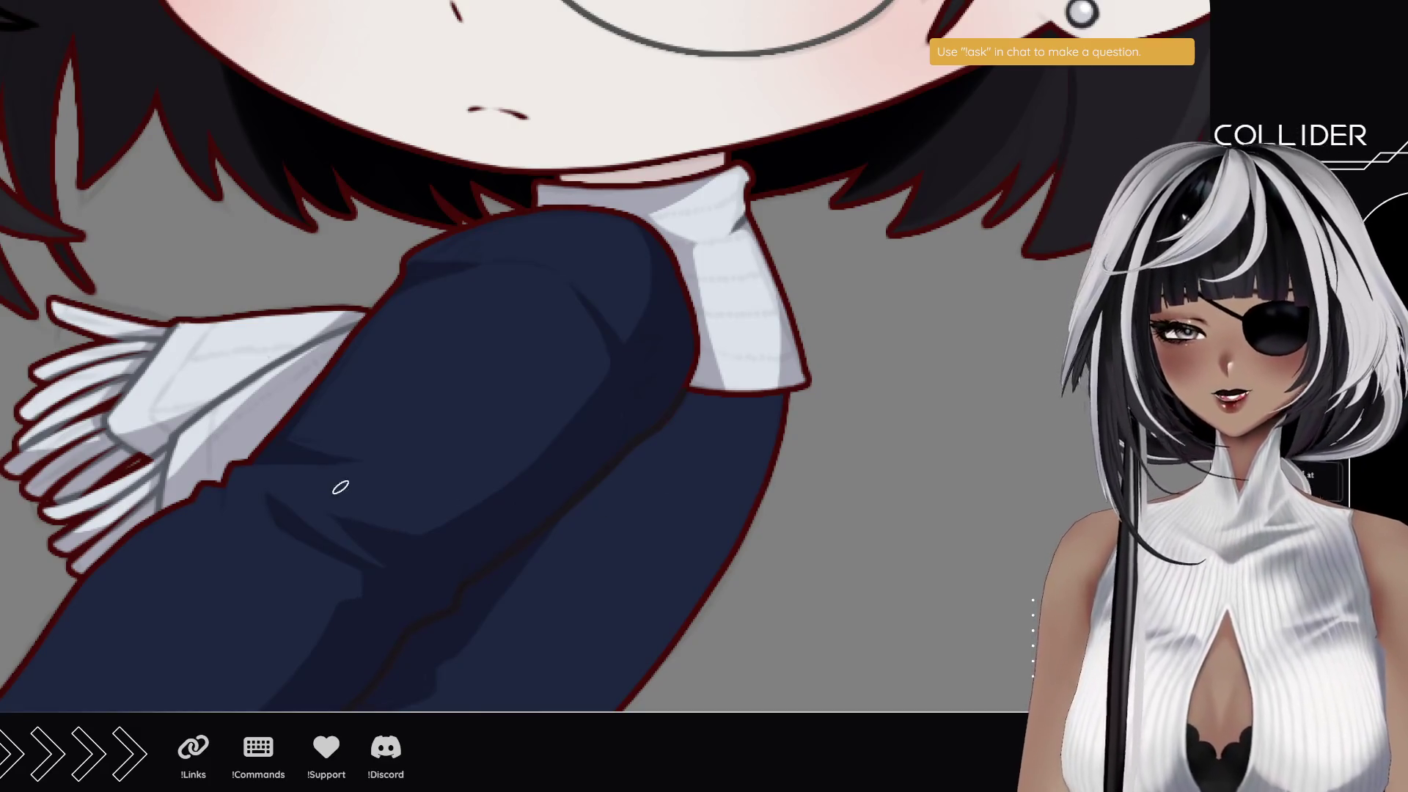
- Add a short dark line on the white cuff and a faint hatch stroke on the neck scarf
{"action": "mouse_move", "coordinate": [509, 496]}
{"action": "left_mouse_down"}
{"action": "mouse_move", "coordinate": [380, 317]}
{"action": "mouse_move", "coordinate": [449, 314]}
{"action": "mouse_move", "coordinate": [403, 245]}
{"action": "left_mouse_up"}
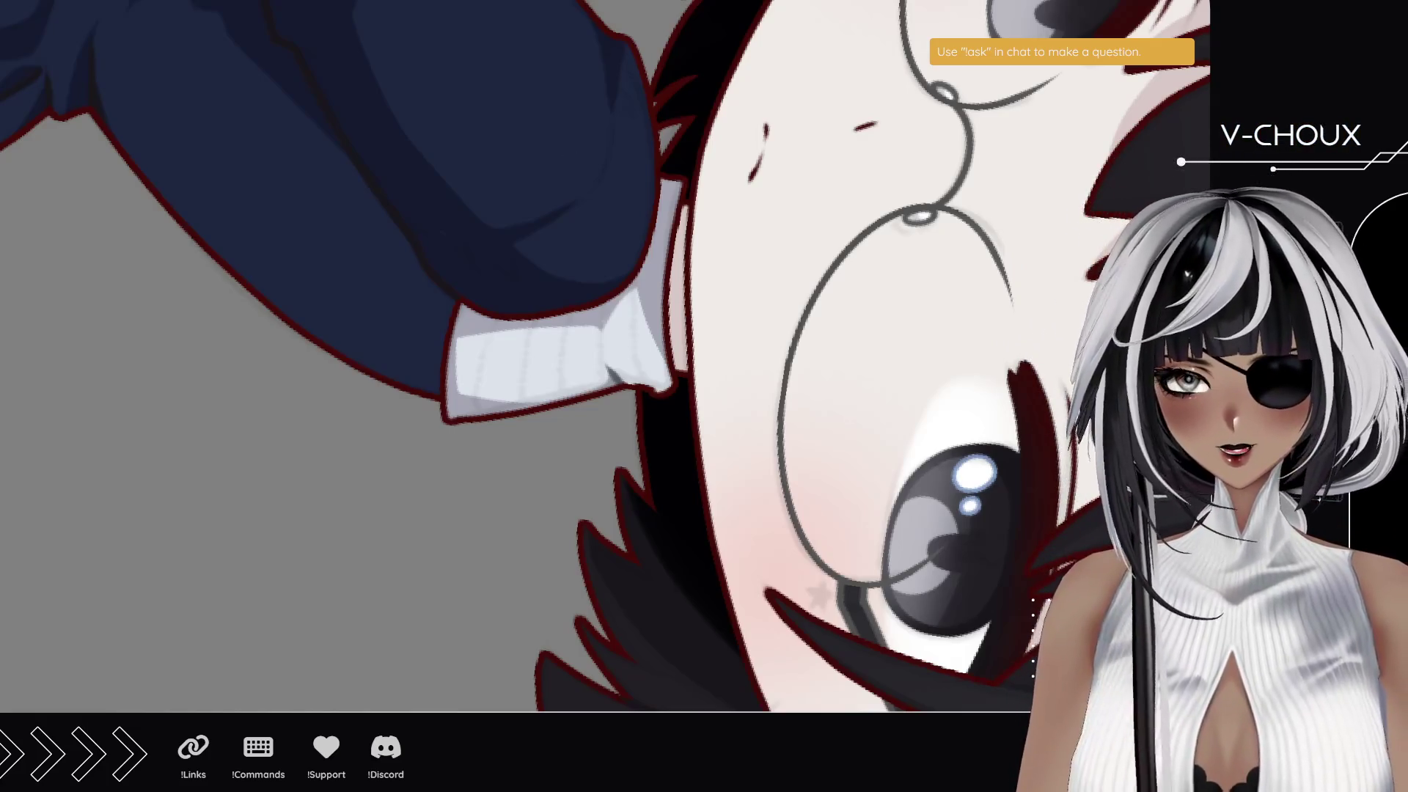
{"action": "mouse_move", "coordinate": [583, 319]}
{"action": "left_mouse_down"}
{"action": "mouse_move", "coordinate": [611, 373]}
{"action": "mouse_move", "coordinate": [587, 322]}
{"action": "left_mouse_up"}
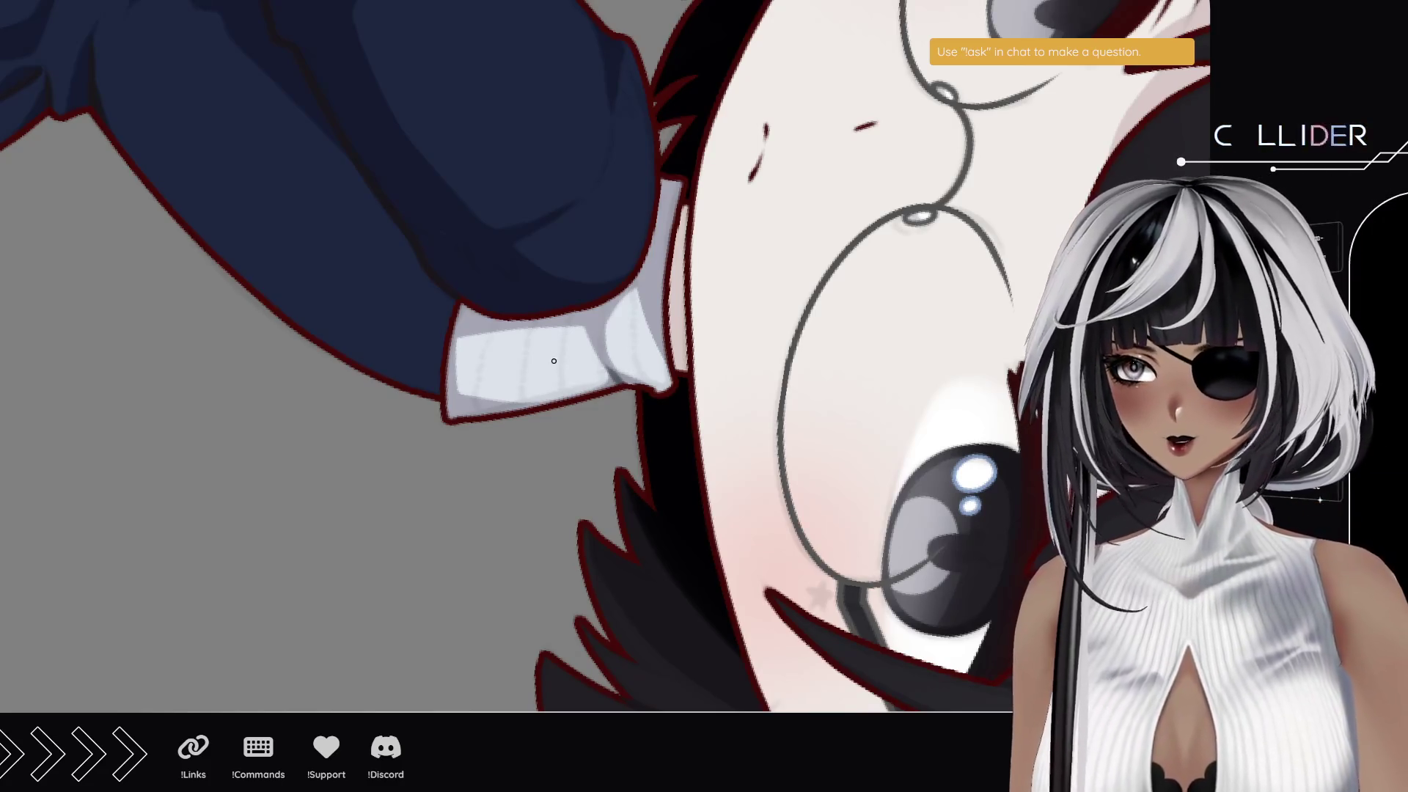
{"action": "mouse_move", "coordinate": [615, 322]}
{"action": "left_mouse_down"}
{"action": "mouse_move", "coordinate": [634, 355]}
{"action": "mouse_move", "coordinate": [630, 316]}
{"action": "mouse_move", "coordinate": [622, 336]}
{"action": "left_mouse_up"}
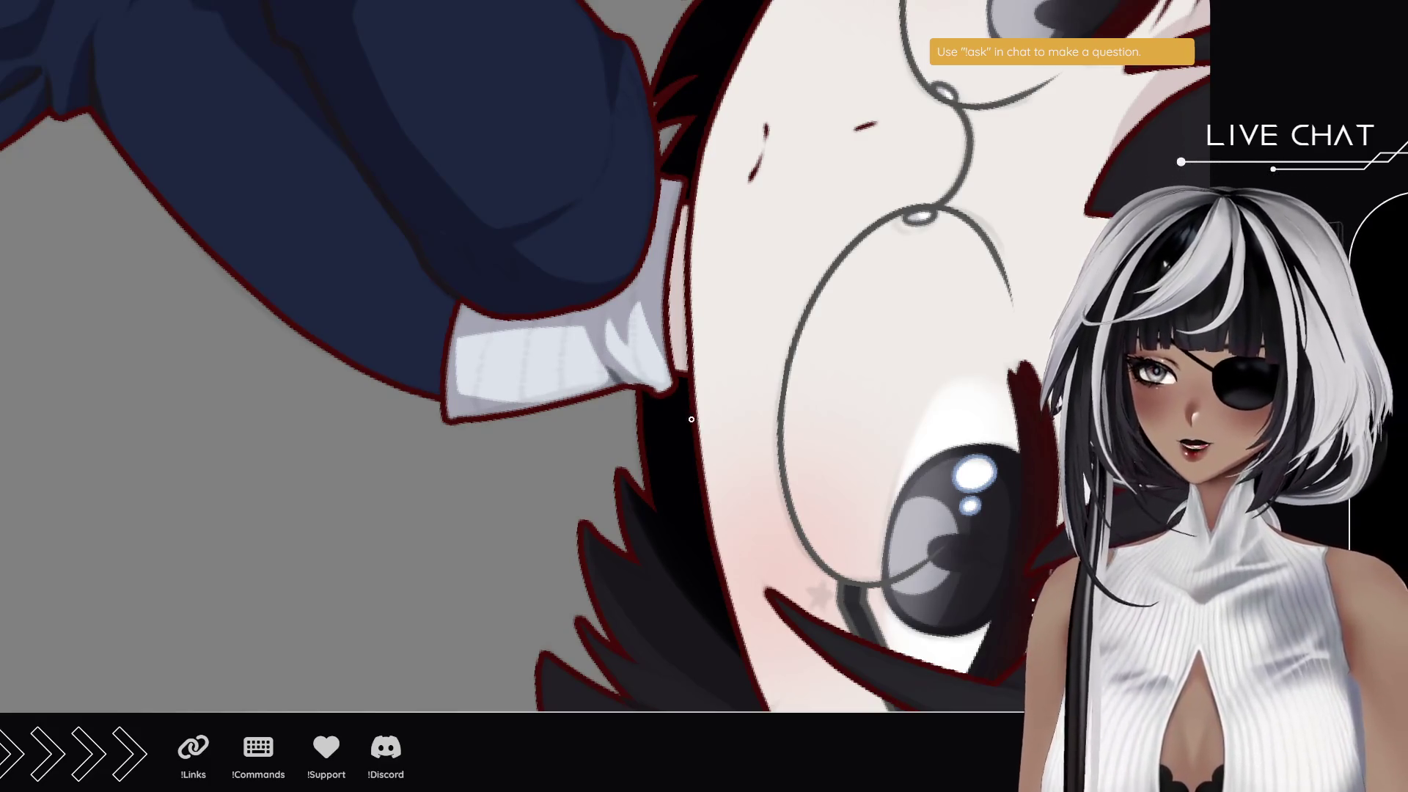
{"action": "key", "text": "ctrl+0"}
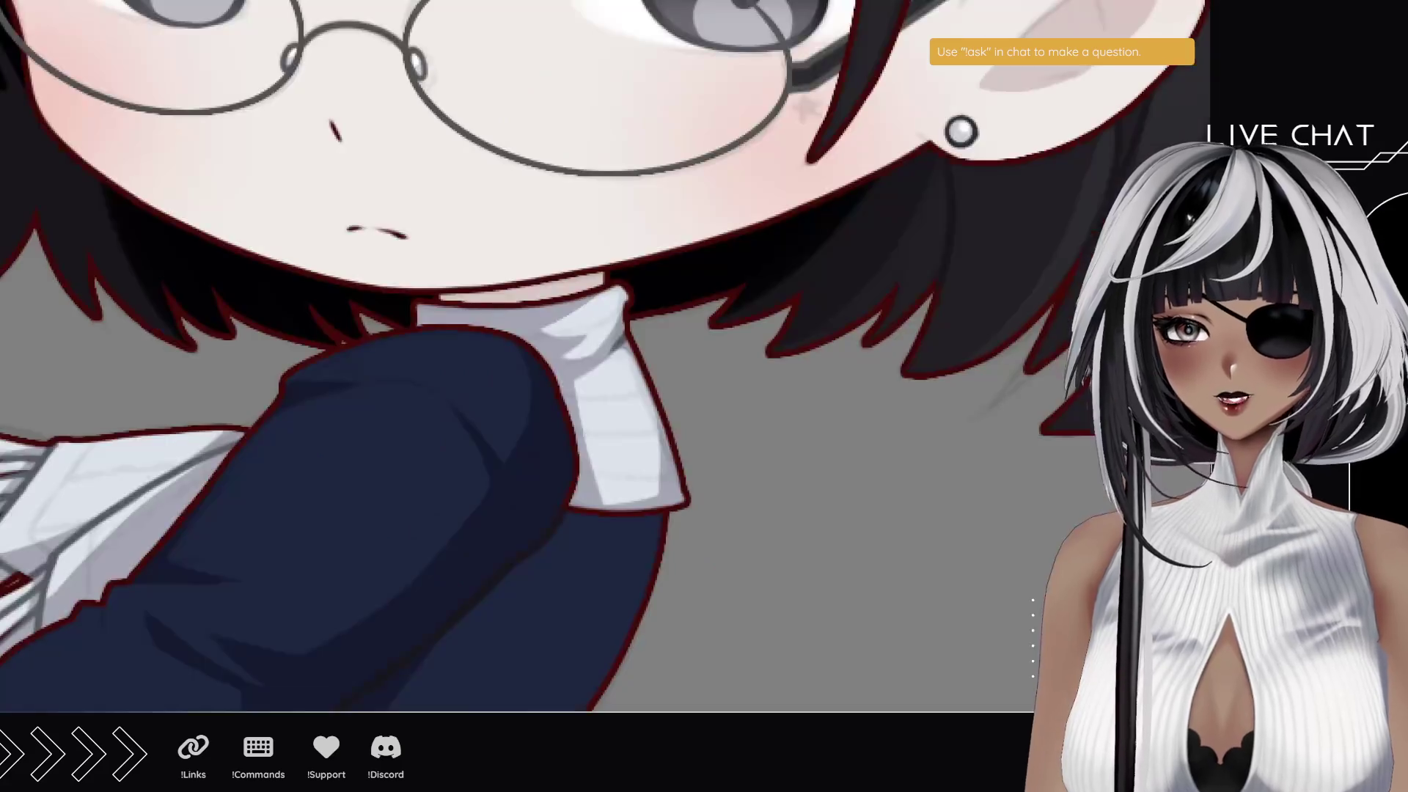
- Paint a curved grey stripe and a vertical grey line across the scarf end behind the shoulder
{"action": "scroll", "coordinate": [507, 455], "scroll_direction": "up", "scroll_amount": 3}
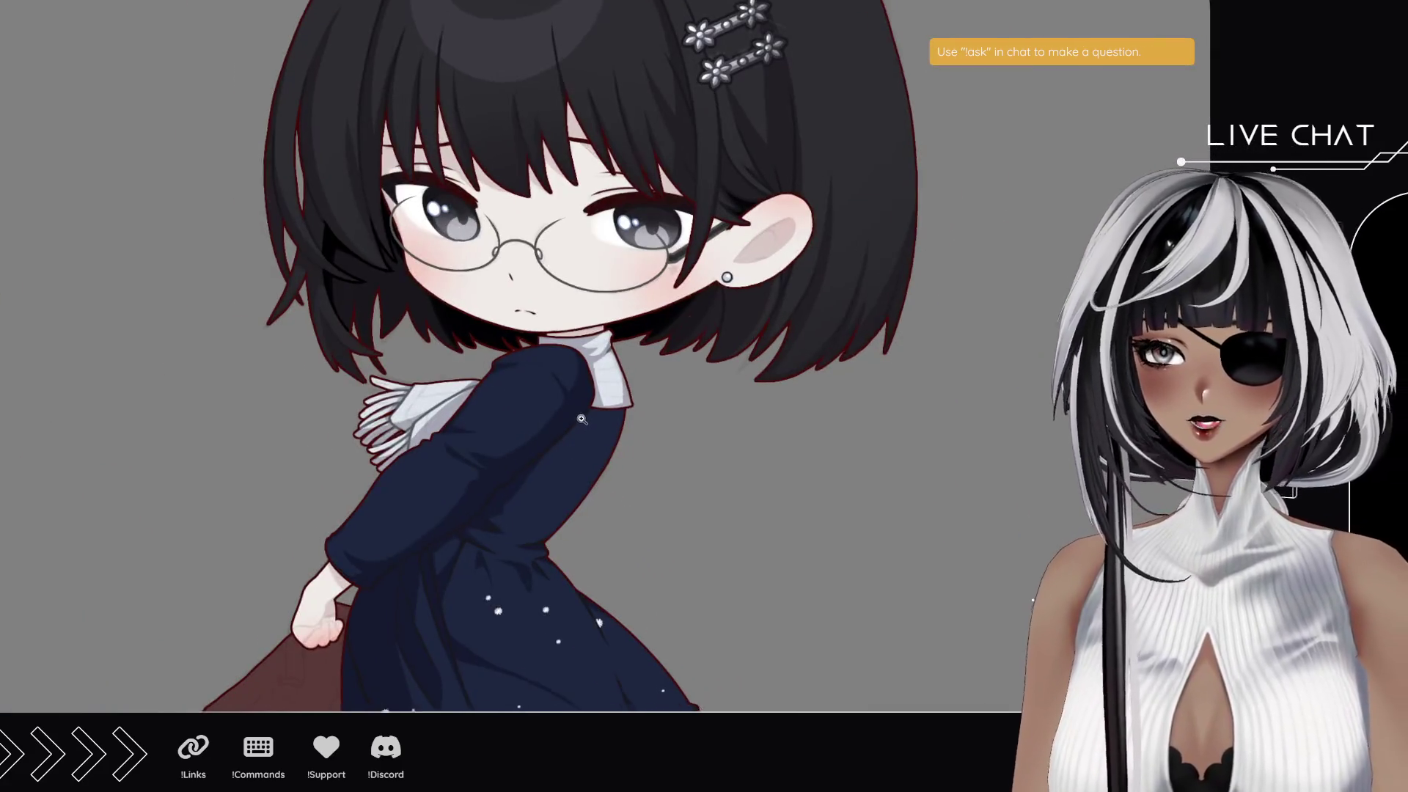
{"action": "scroll", "coordinate": [287, 352], "scroll_direction": "up", "scroll_amount": 5}
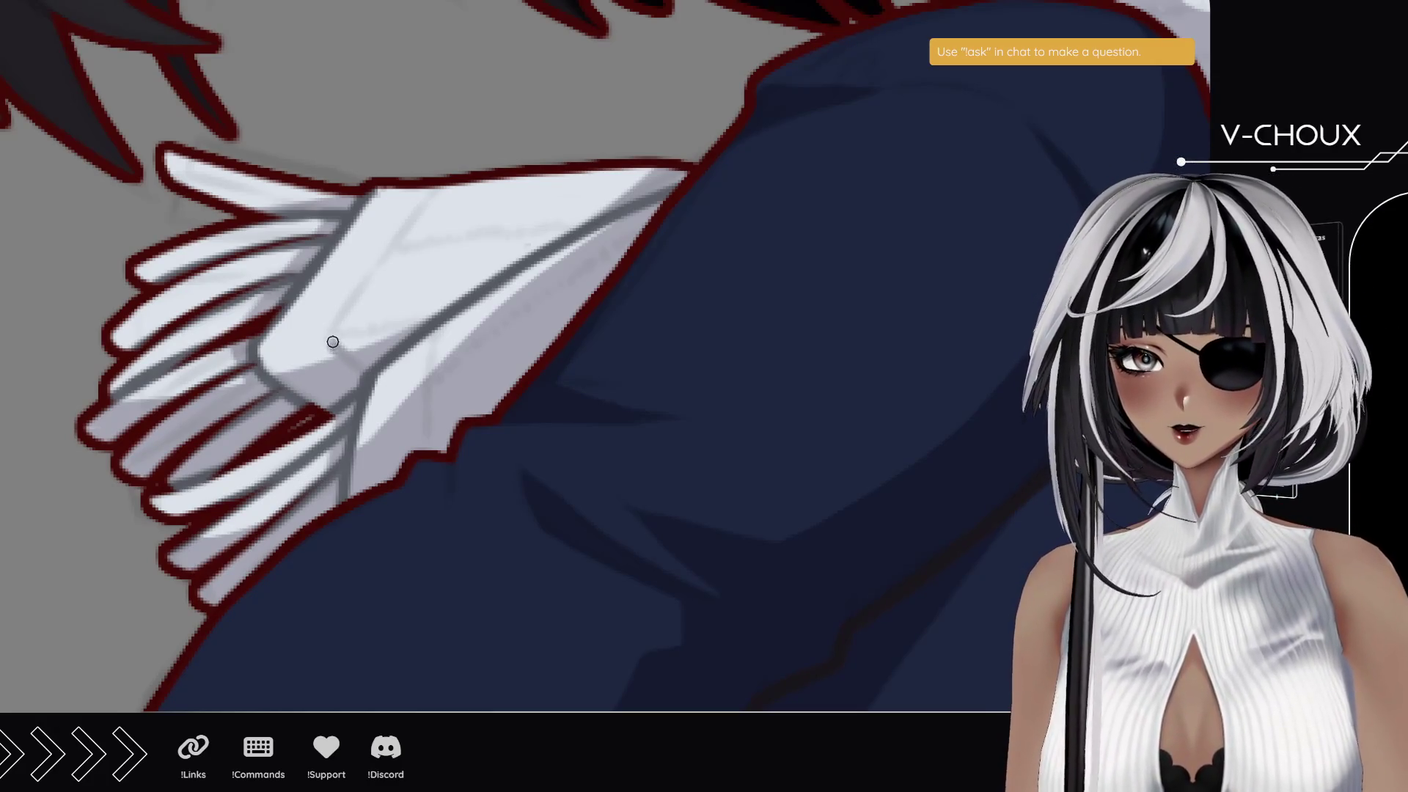
{"action": "left_click_drag", "start_coordinate": [332, 342], "coordinate": [434, 186]}
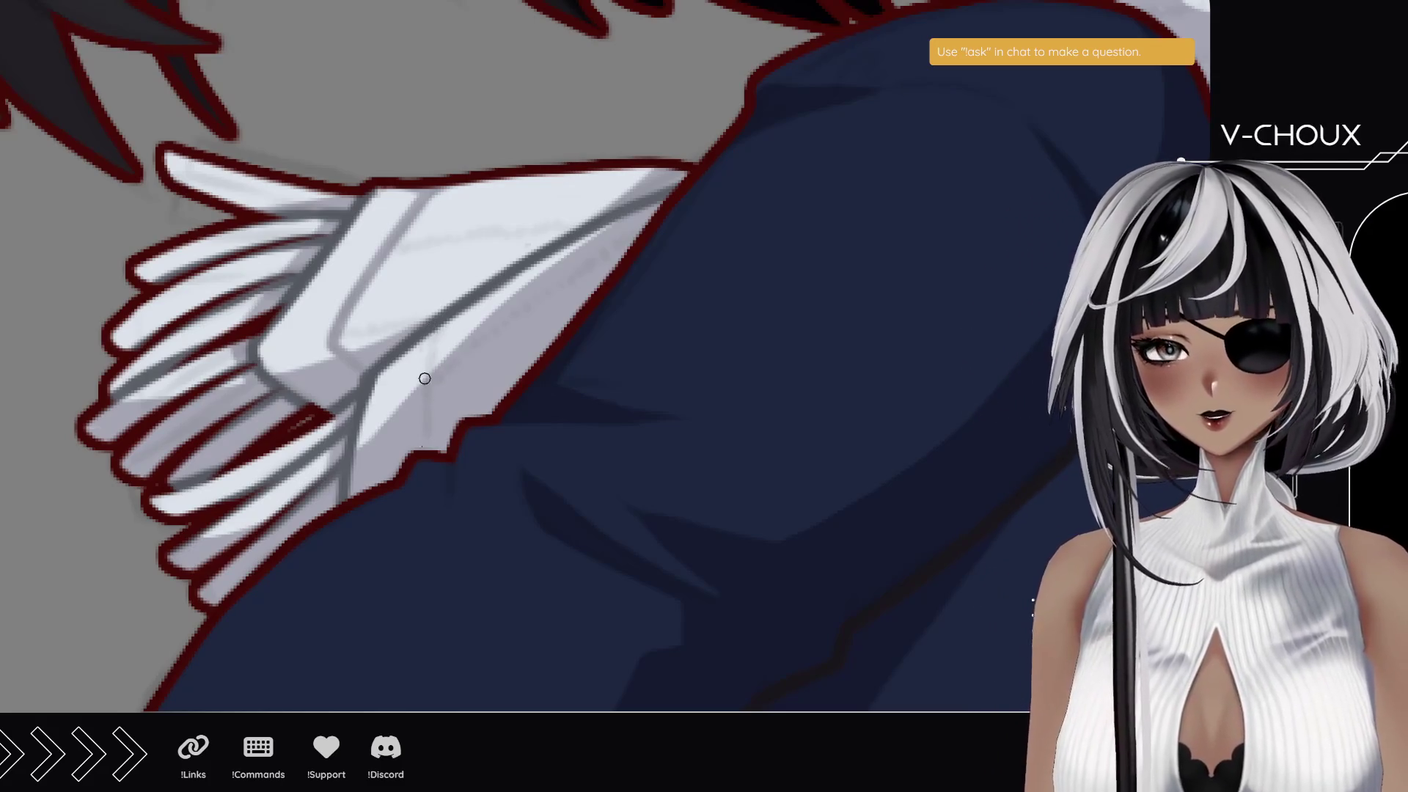
{"action": "left_click_drag", "start_coordinate": [426, 385], "coordinate": [432, 322]}
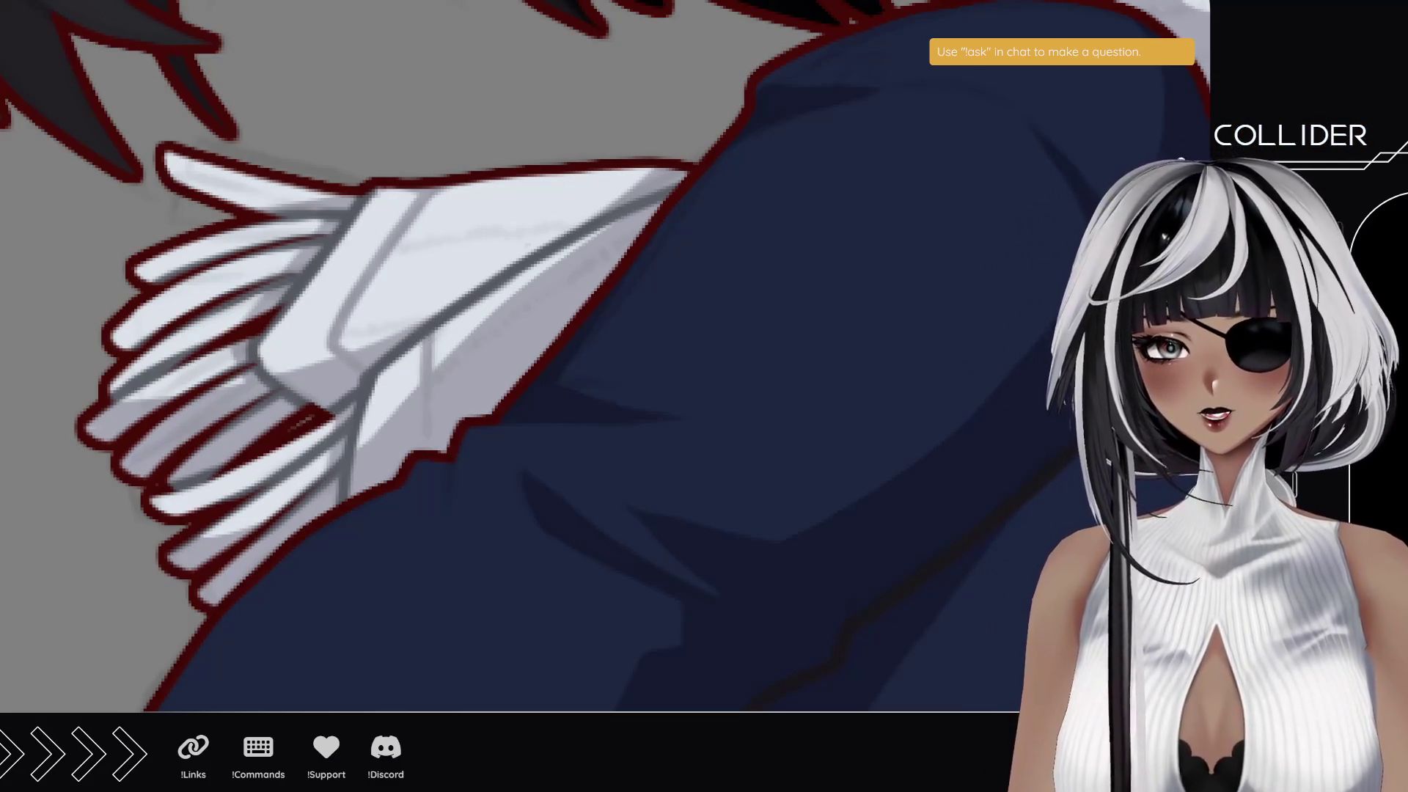
{"action": "mouse_move", "coordinate": [707, 278]}
{"action": "left_mouse_down"}
{"action": "mouse_move", "coordinate": [462, 384]}
{"action": "mouse_move", "coordinate": [430, 428]}
{"action": "left_mouse_up"}
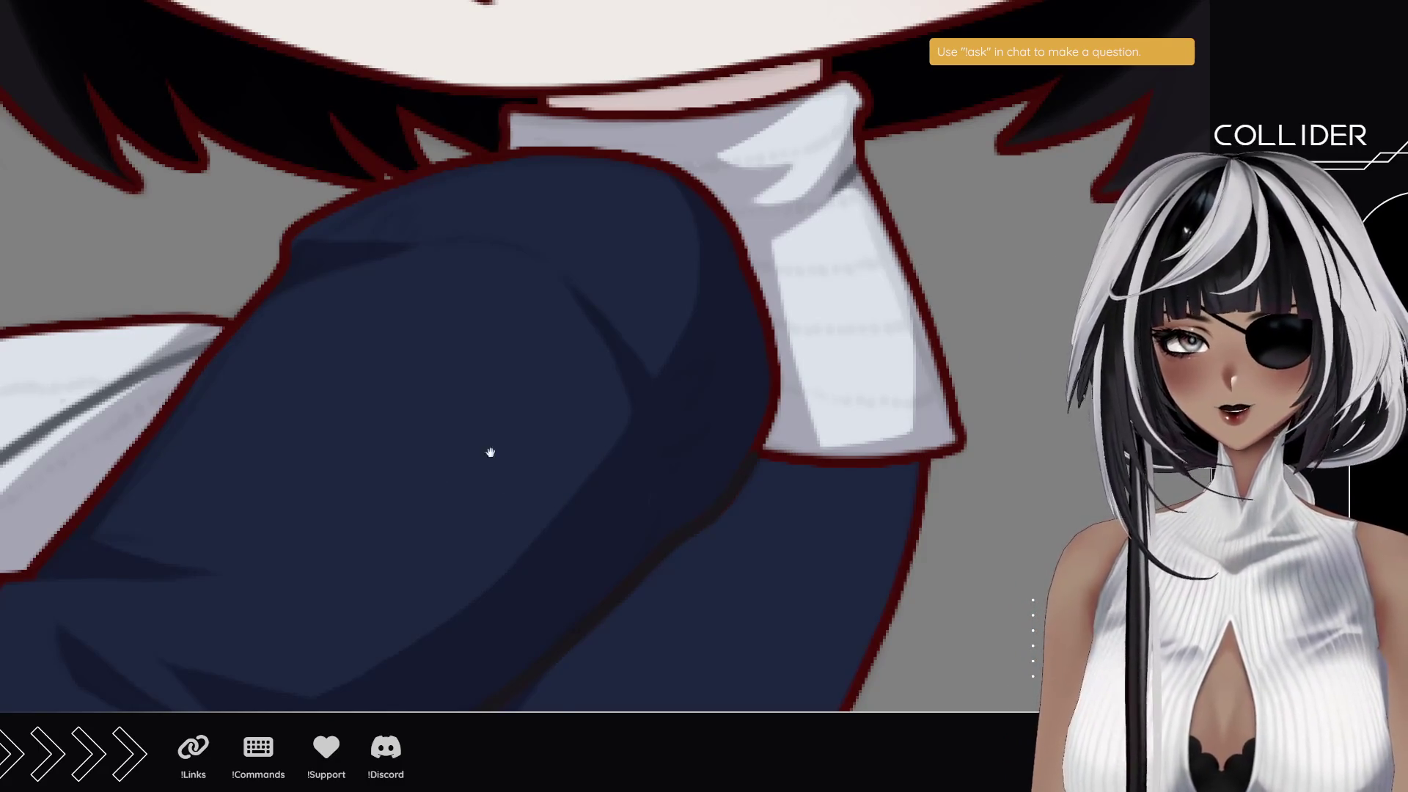
{"action": "left_click_drag", "start_coordinate": [478, 459], "coordinate": [503, 470]}
{"action": "left_click_drag", "start_coordinate": [308, 506], "coordinate": [496, 368]}
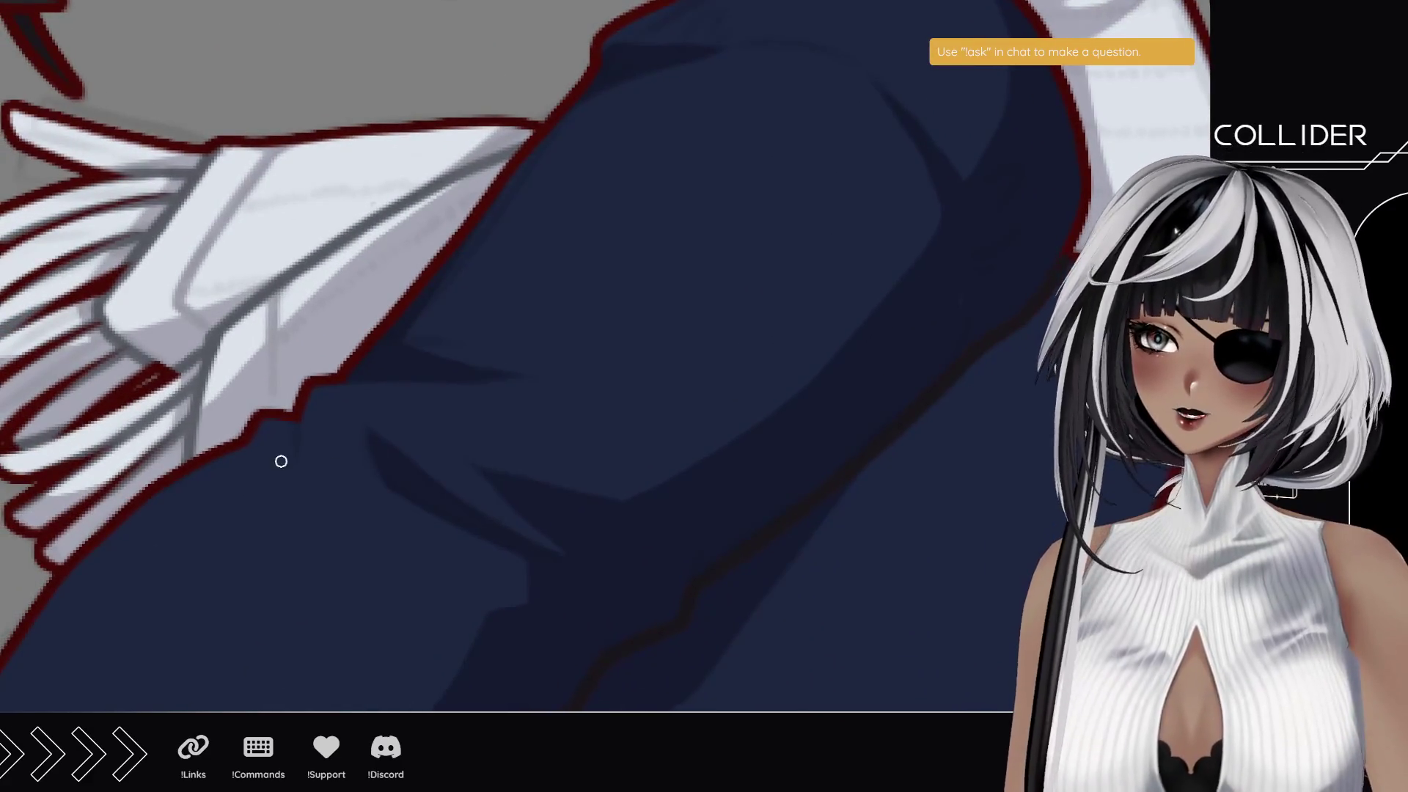
{"action": "key", "text": "ctrl+0"}
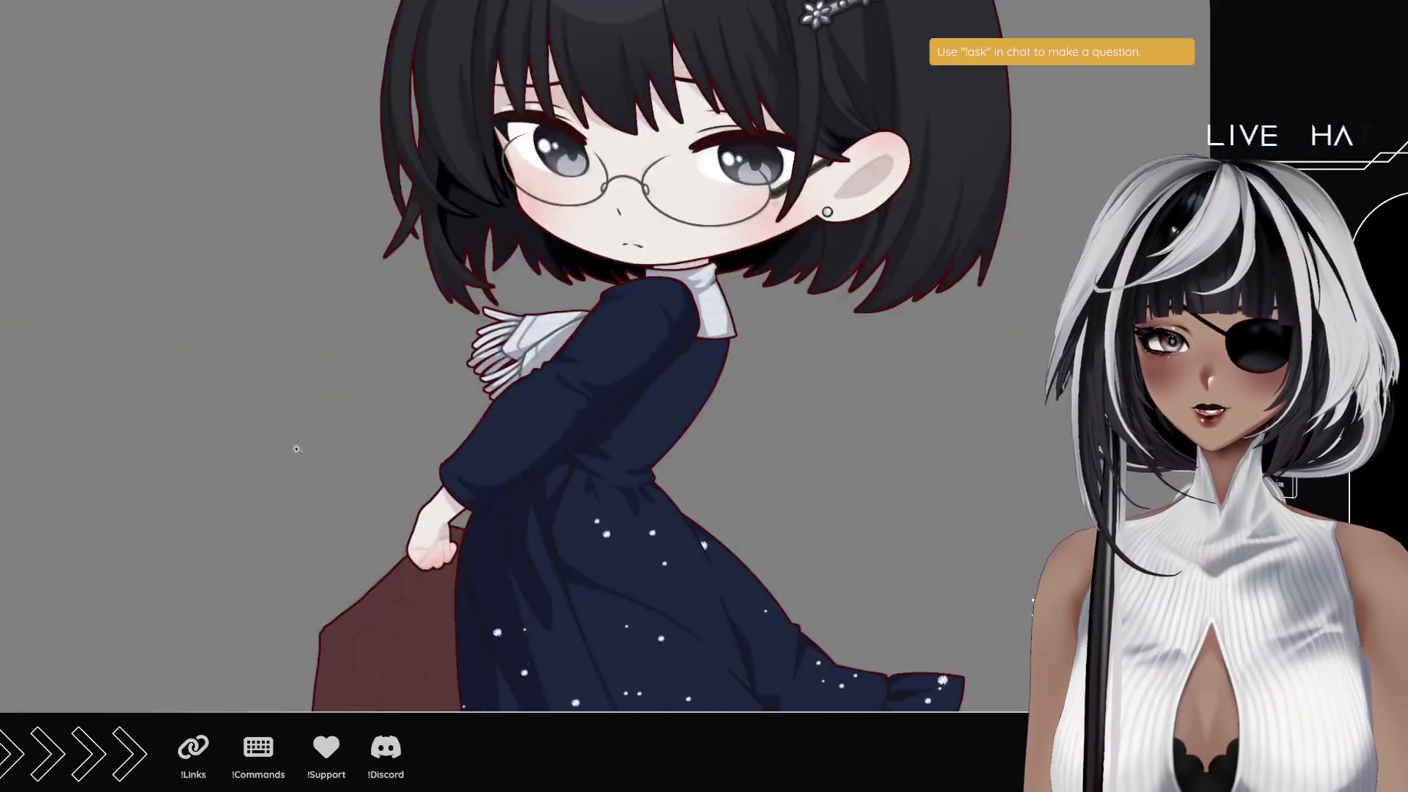
- Zoom in on the scarf's fringed end, turn it fringe-down, and paint a short upward grey hatch line
{"action": "left_click", "coordinate": [541, 279]}
{"action": "left_click", "coordinate": [493, 266]}
{"action": "left_click", "coordinate": [493, 266]}
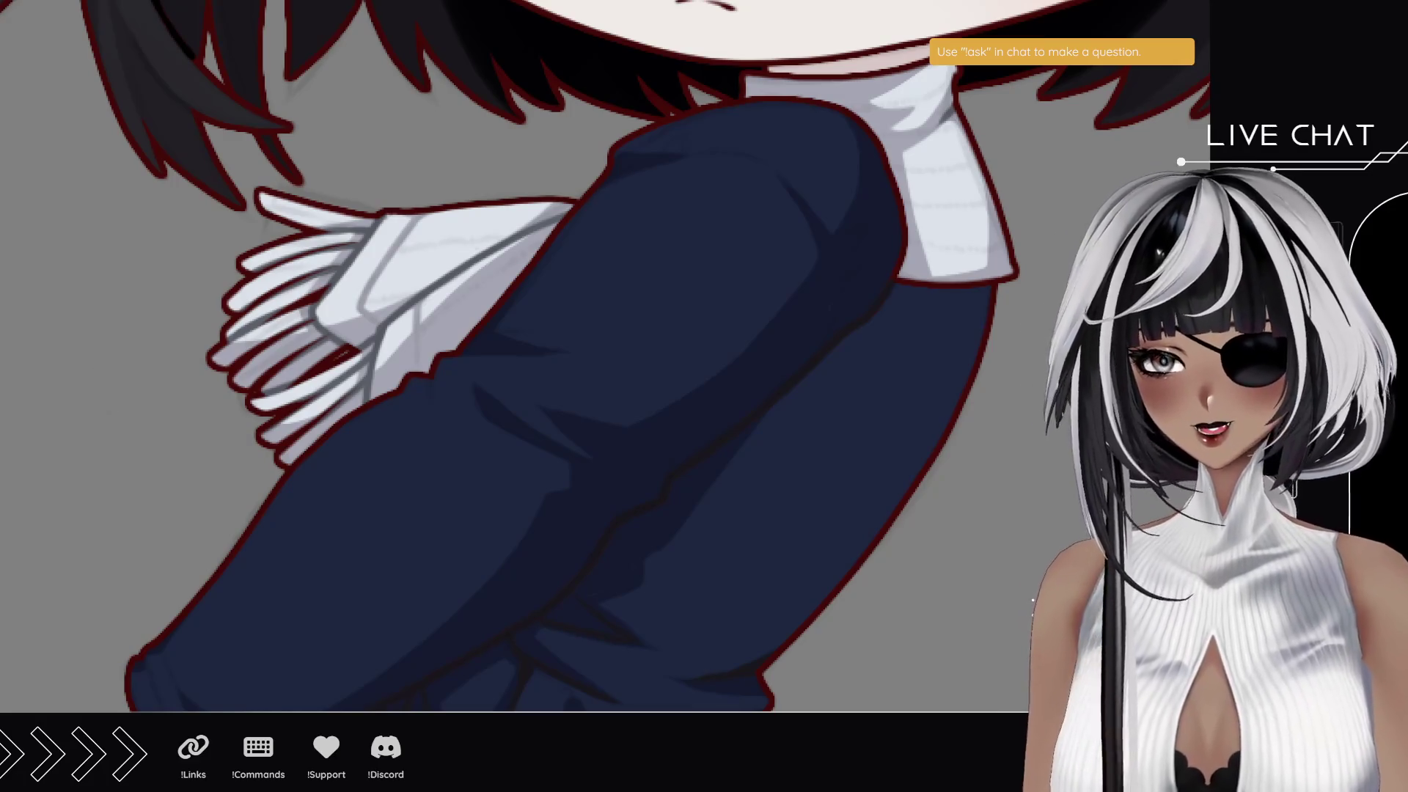
{"action": "left_click", "coordinate": [924, 164]}
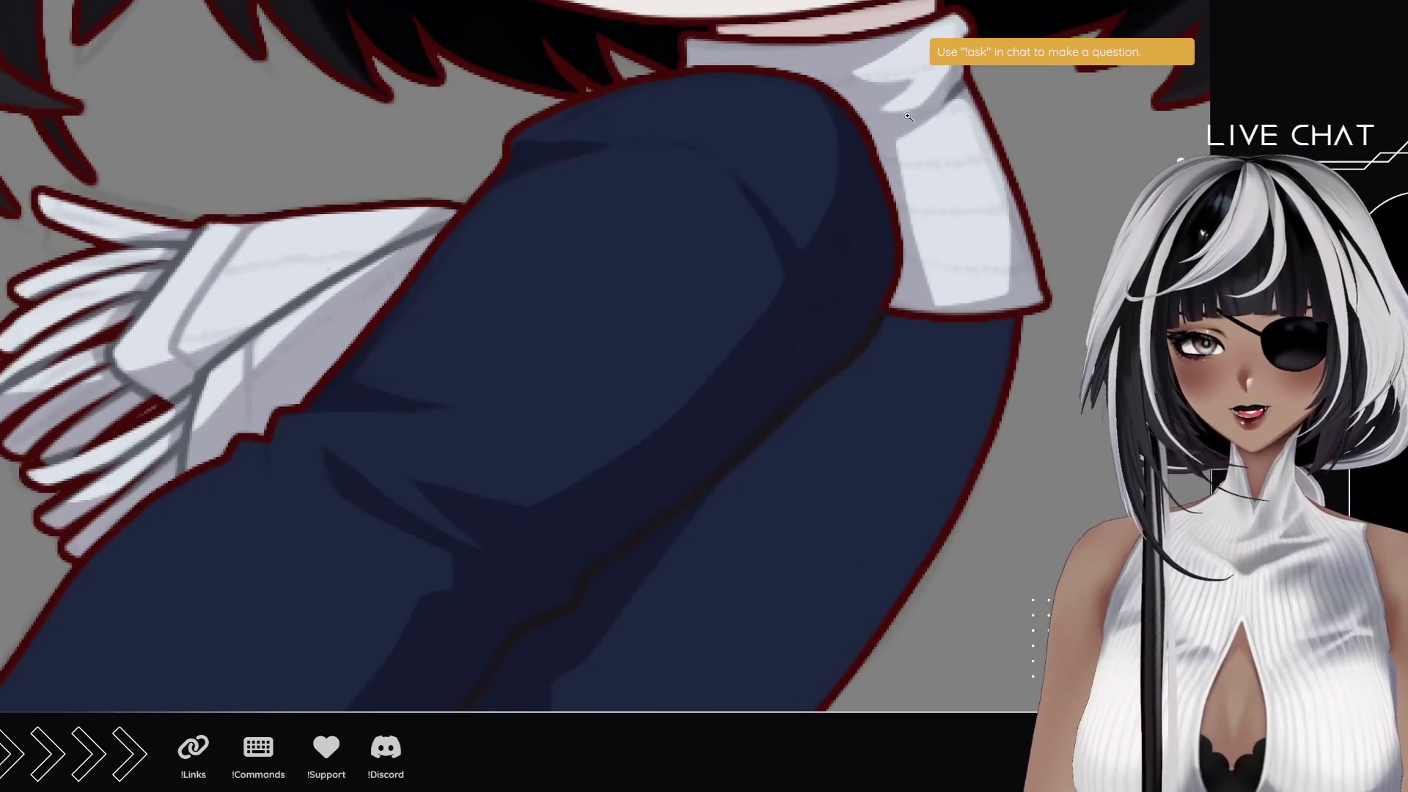
{"action": "left_click_drag", "start_coordinate": [906, 125], "coordinate": [814, 194]}
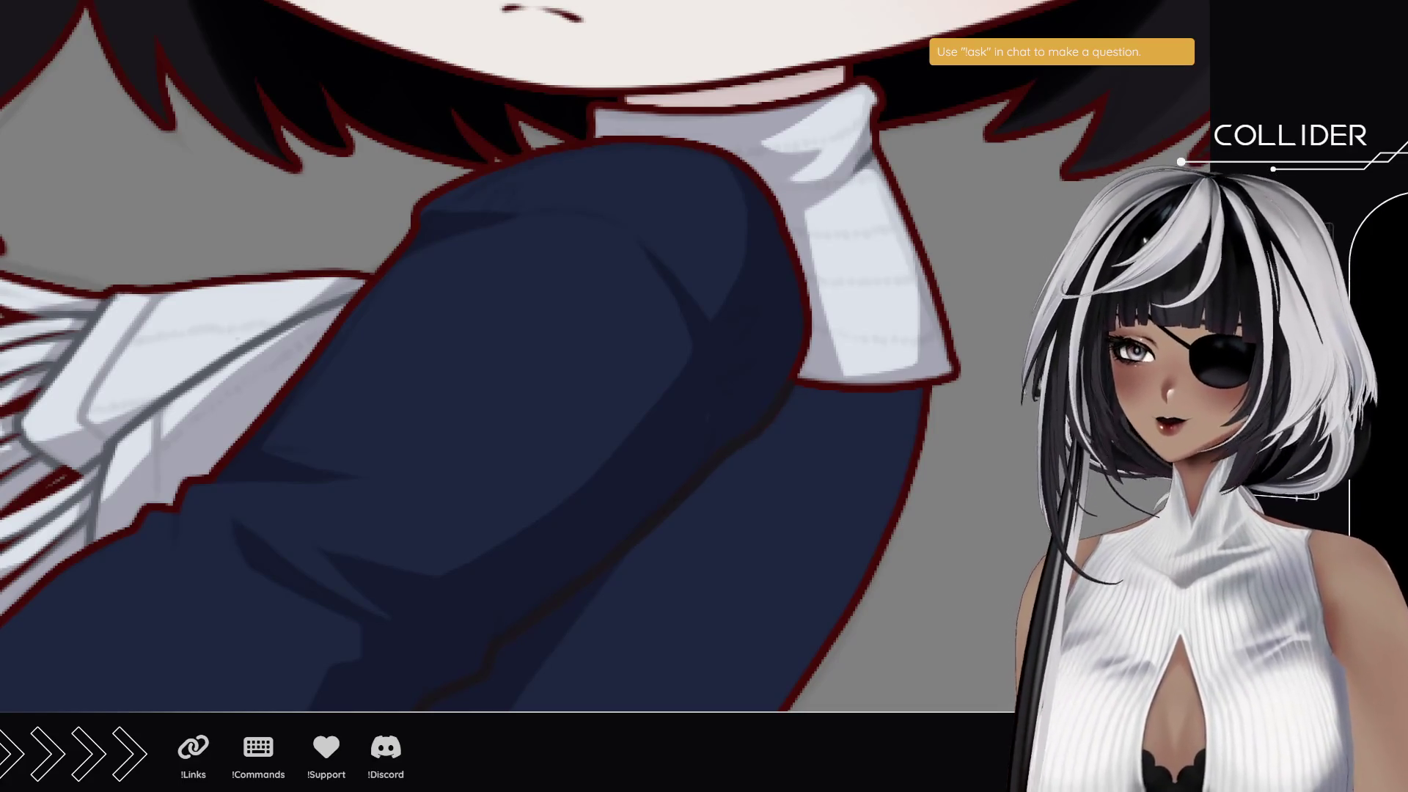
{"action": "mouse_move", "coordinate": [653, 294]}
{"action": "left_mouse_down"}
{"action": "mouse_move", "coordinate": [622, 242]}
{"action": "mouse_move", "coordinate": [616, 298]}
{"action": "left_mouse_up"}
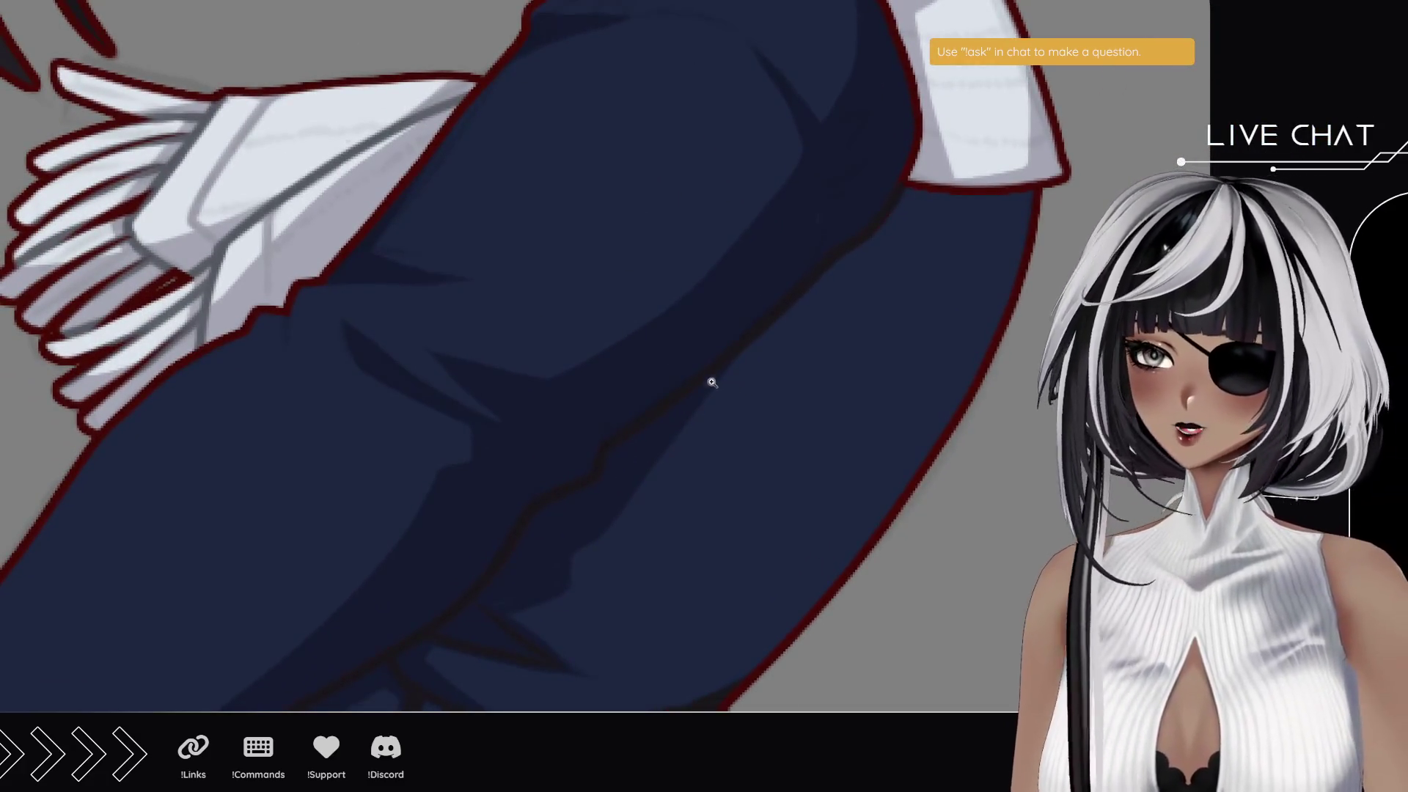
{"action": "mouse_move", "coordinate": [280, 266]}
{"action": "left_mouse_down"}
{"action": "mouse_move", "coordinate": [242, 278]}
{"action": "mouse_move", "coordinate": [308, 301]}
{"action": "mouse_move", "coordinate": [421, 289]}
{"action": "mouse_move", "coordinate": [117, 291]}
{"action": "left_mouse_up"}
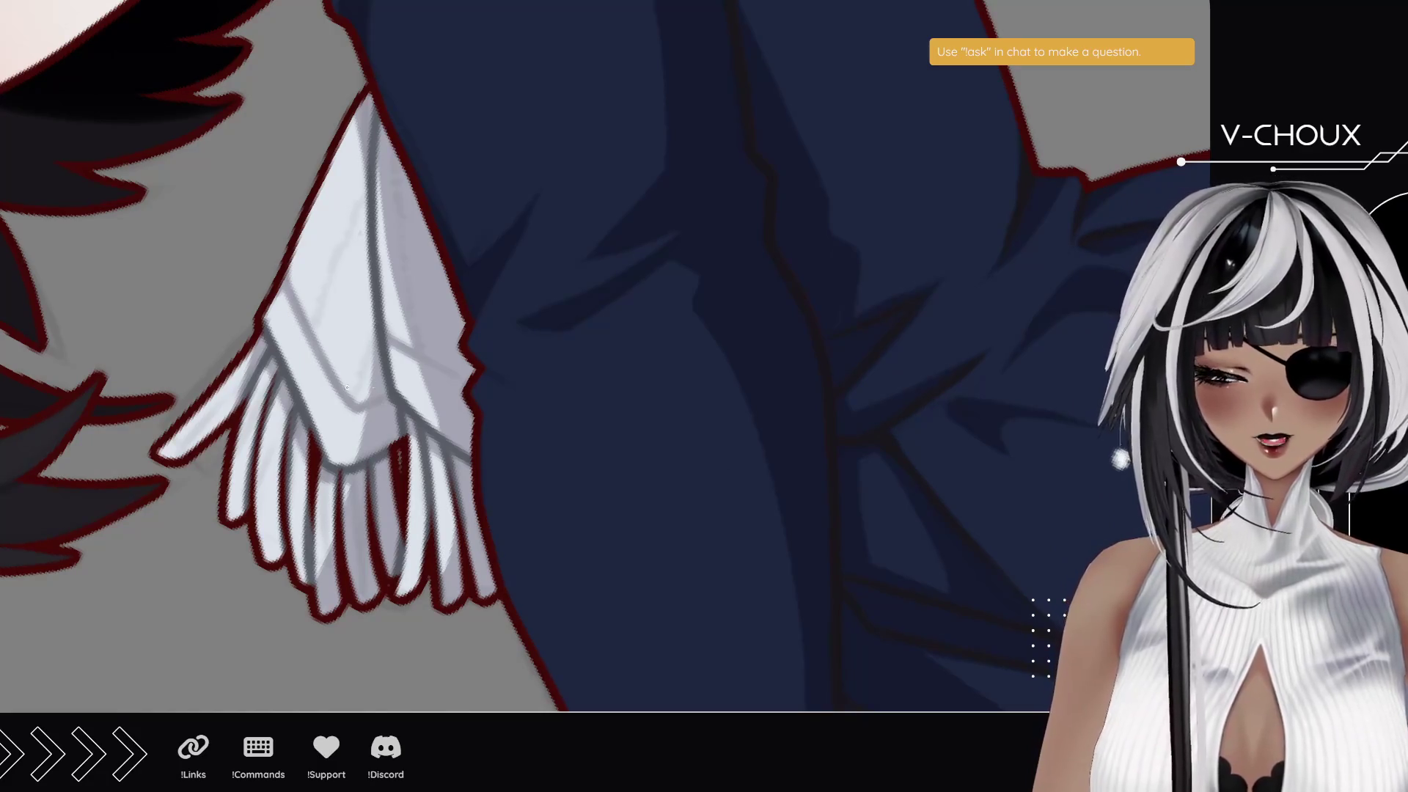
{"action": "left_click_drag", "start_coordinate": [298, 382], "coordinate": [303, 365]}
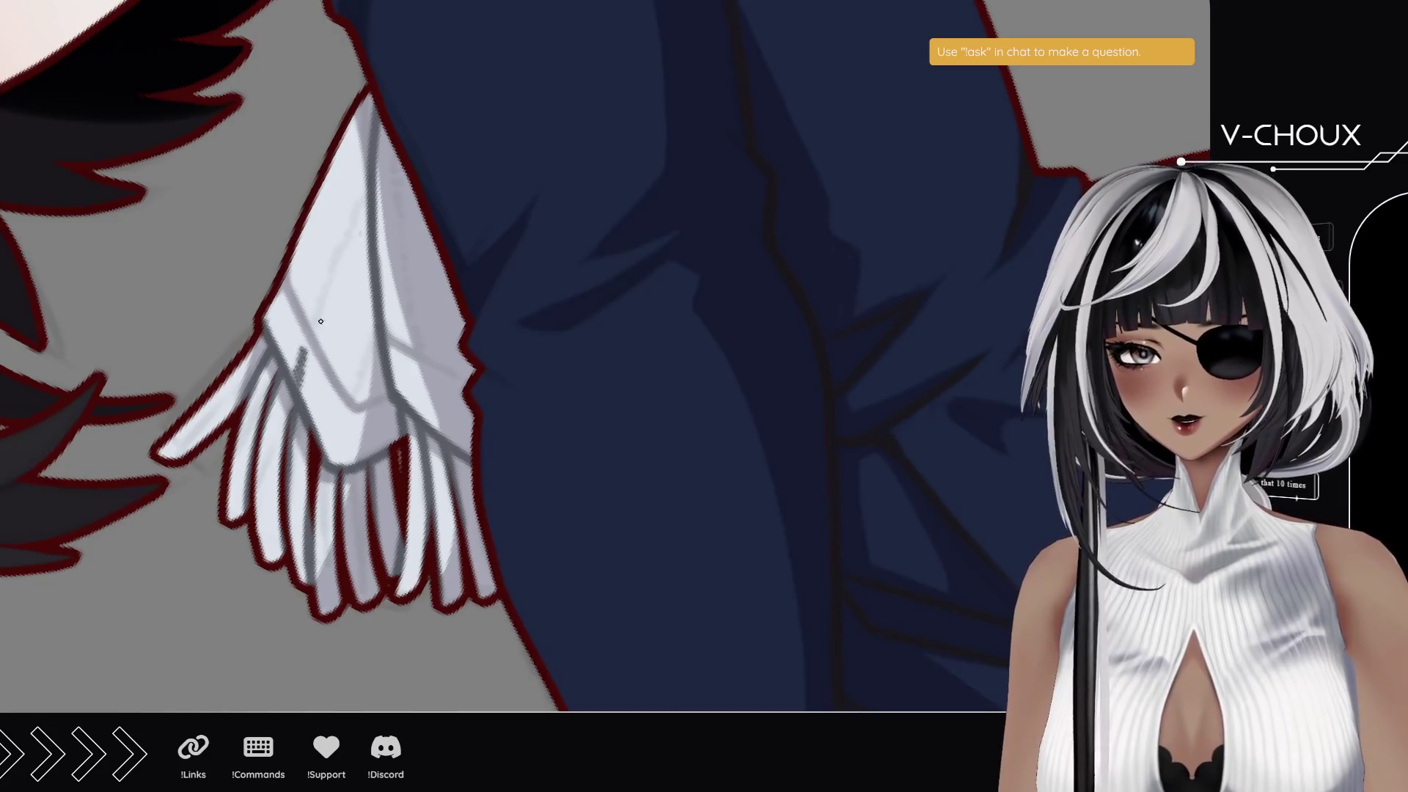
{"action": "left_click_drag", "start_coordinate": [301, 350], "coordinate": [334, 273]}
{"action": "scroll", "coordinate": [691, 314], "scroll_direction": "down", "scroll_amount": 6}
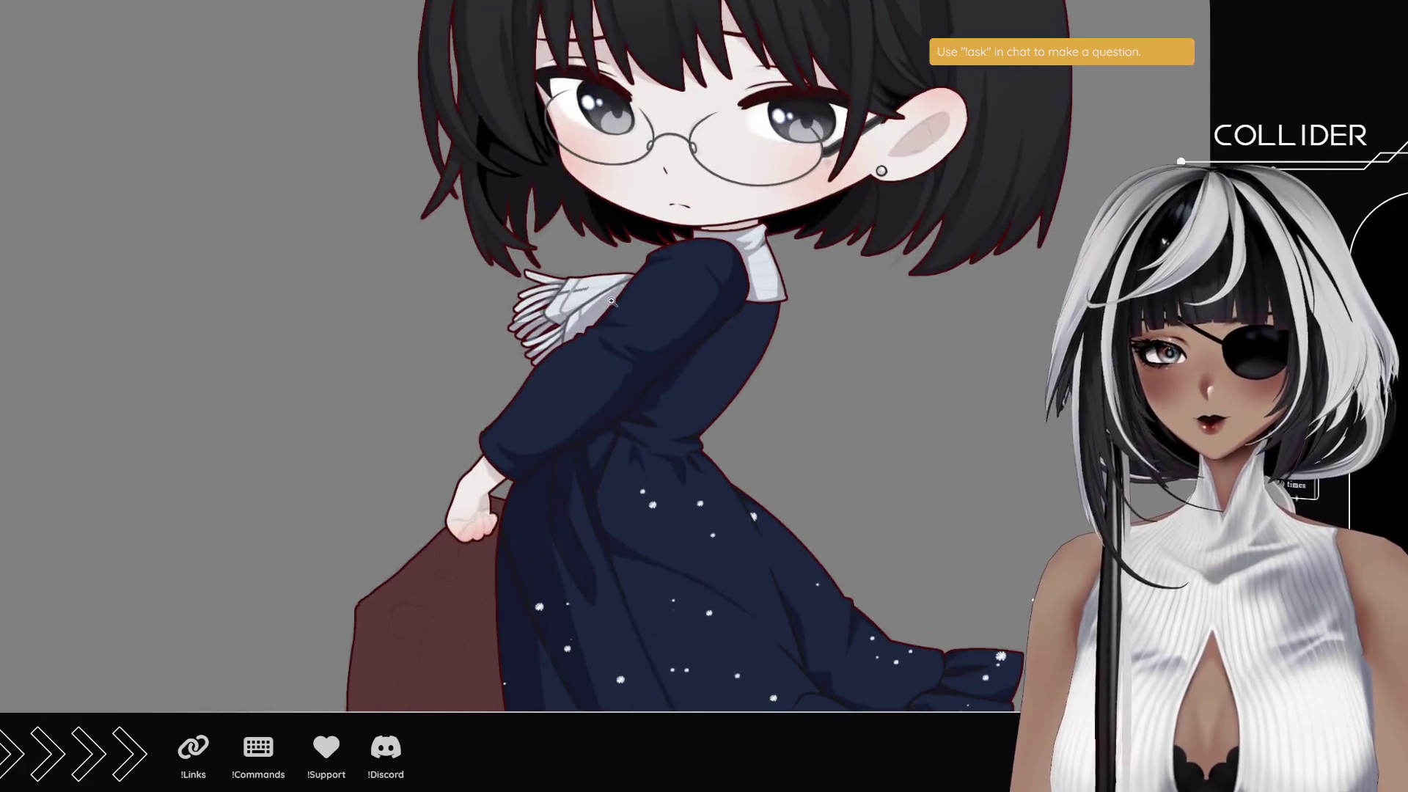
- Rotate the canvas between strokes while painting dark hatch strokes up the white scarf
{"action": "scroll", "coordinate": [645, 297], "scroll_direction": "up", "scroll_amount": 4}
{"action": "scroll", "coordinate": [563, 294], "scroll_direction": "up", "scroll_amount": 4}
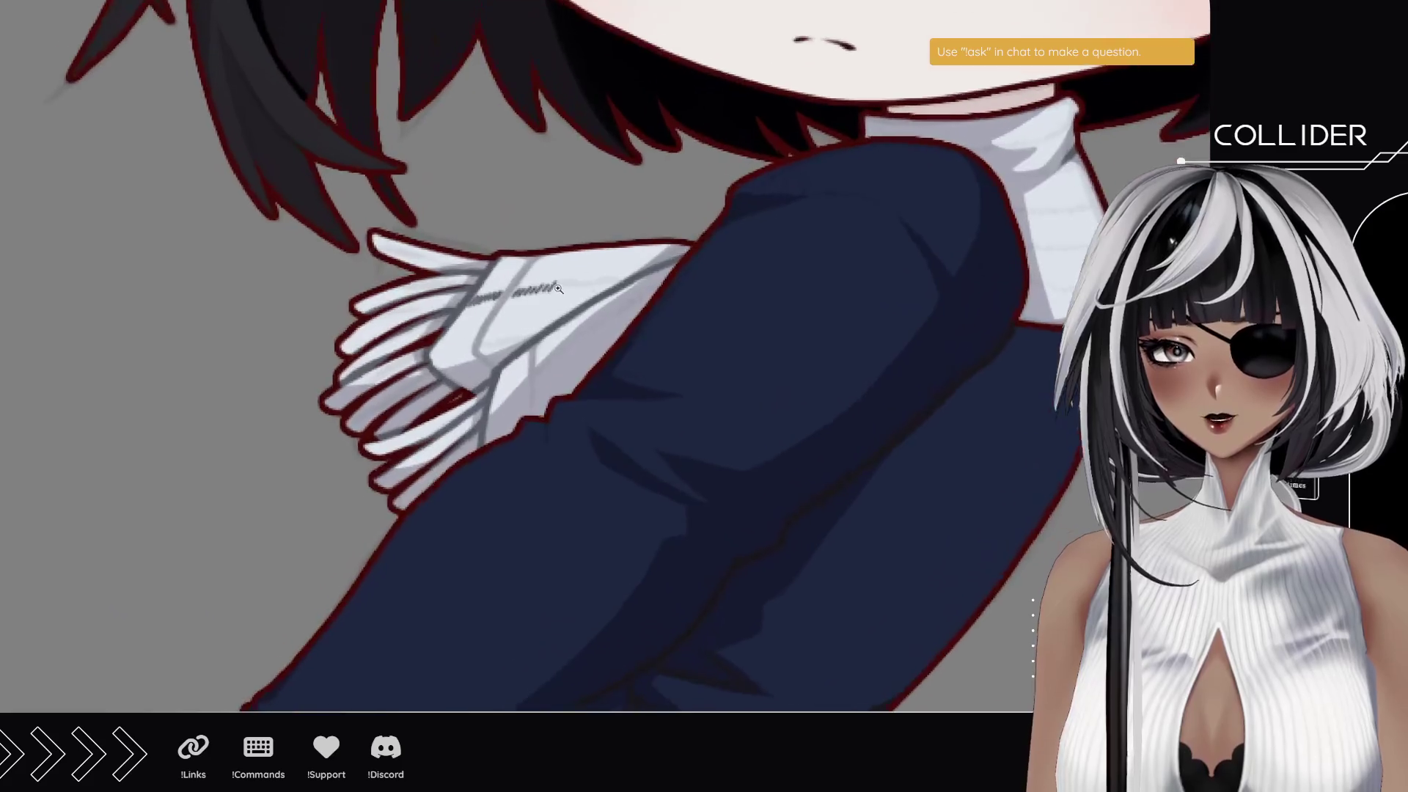
{"action": "scroll", "coordinate": [559, 285], "scroll_direction": "up", "scroll_amount": 2}
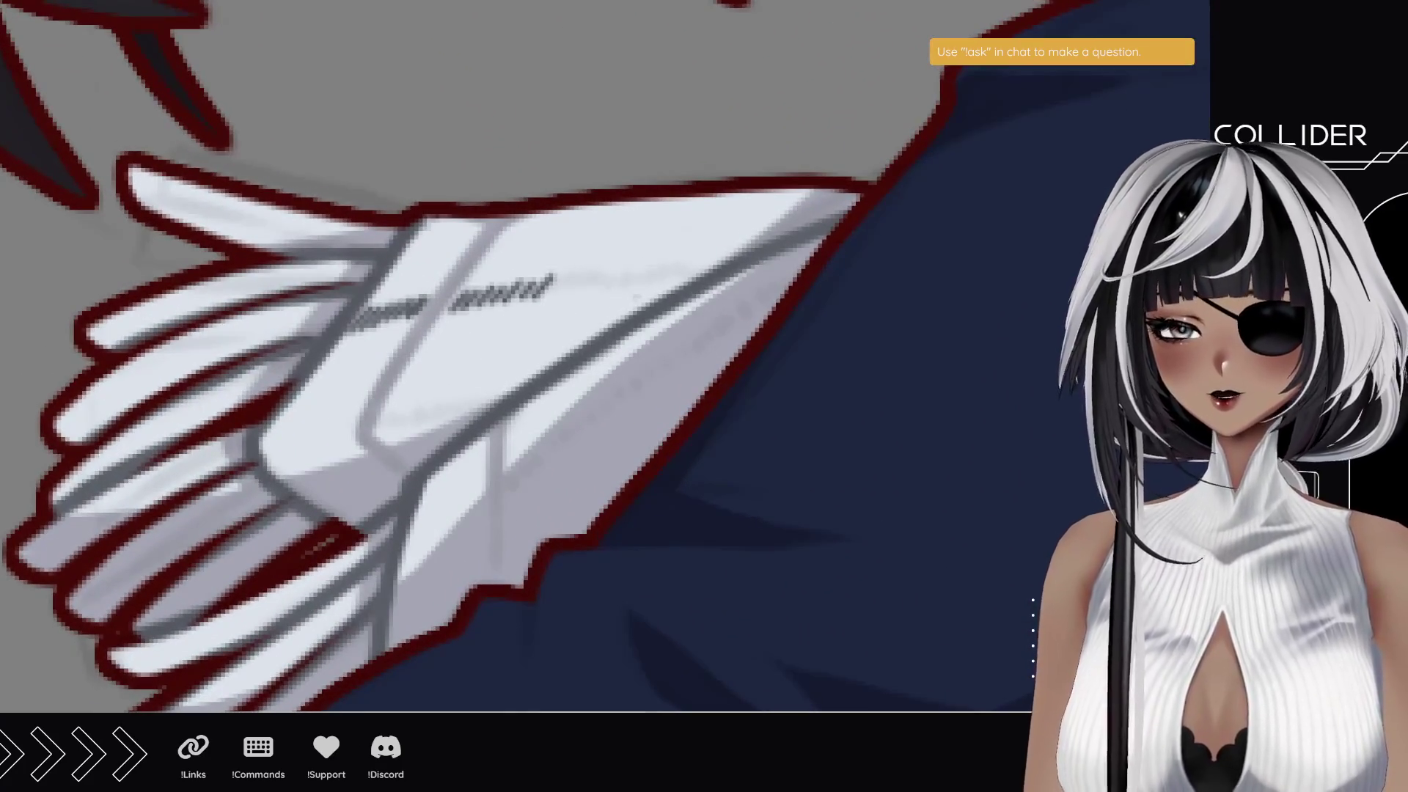
{"action": "mouse_move", "coordinate": [297, 244]}
{"action": "left_mouse_down"}
{"action": "mouse_move", "coordinate": [273, 307]}
{"action": "mouse_move", "coordinate": [97, 239]}
{"action": "left_mouse_up"}
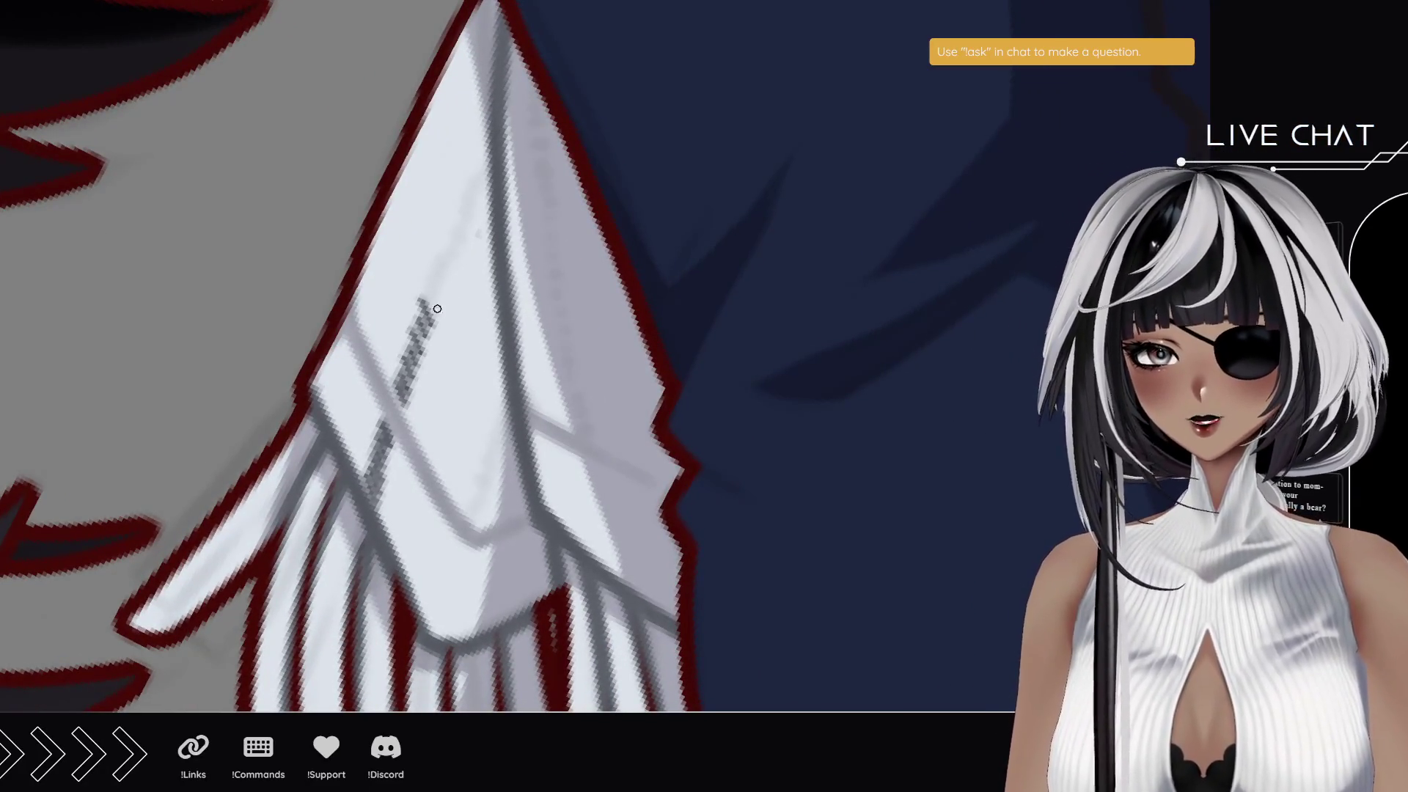
{"action": "mouse_move", "coordinate": [439, 308]}
{"action": "left_mouse_down"}
{"action": "mouse_move", "coordinate": [490, 165]}
{"action": "mouse_move", "coordinate": [485, 137]}
{"action": "left_mouse_up"}
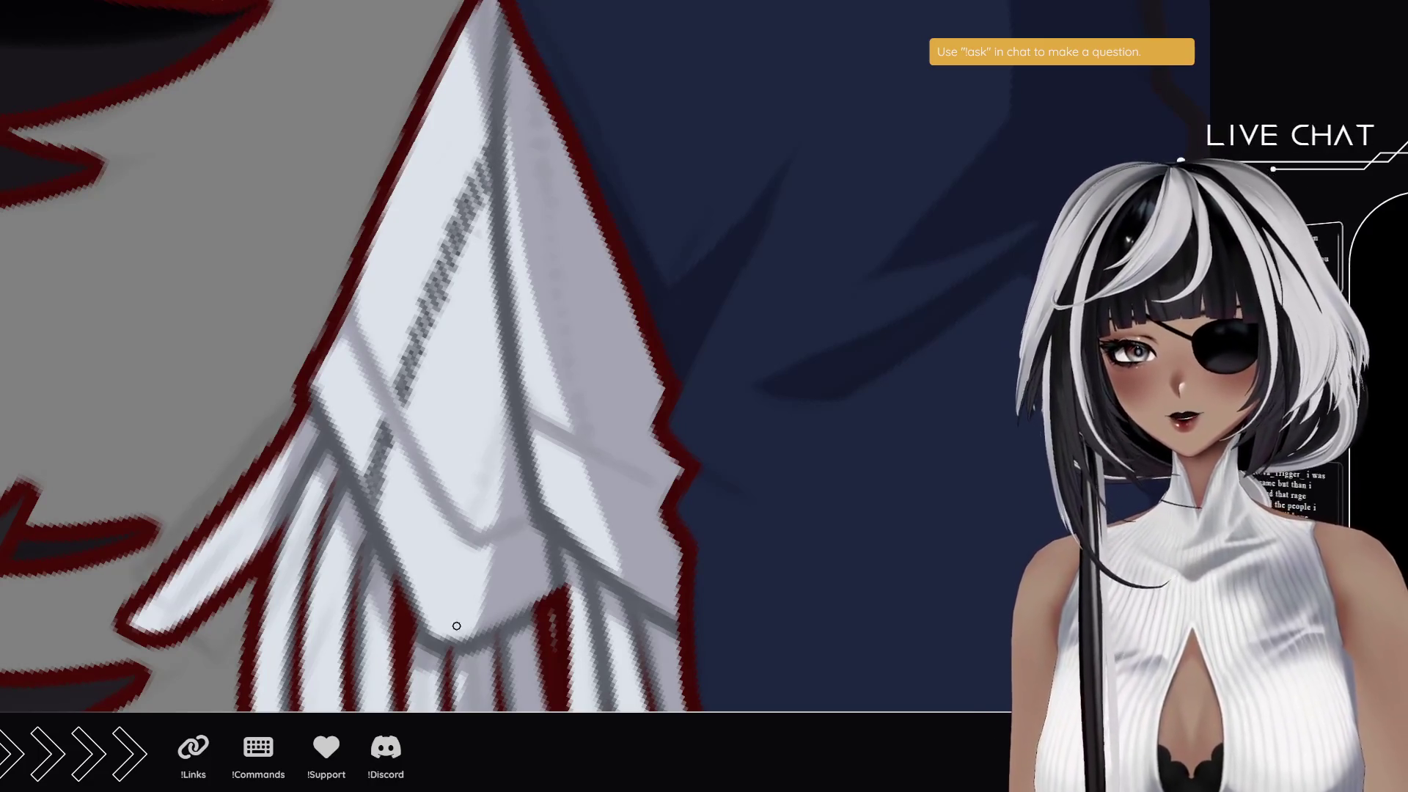
{"action": "left_click_drag", "start_coordinate": [452, 633], "coordinate": [509, 409]}
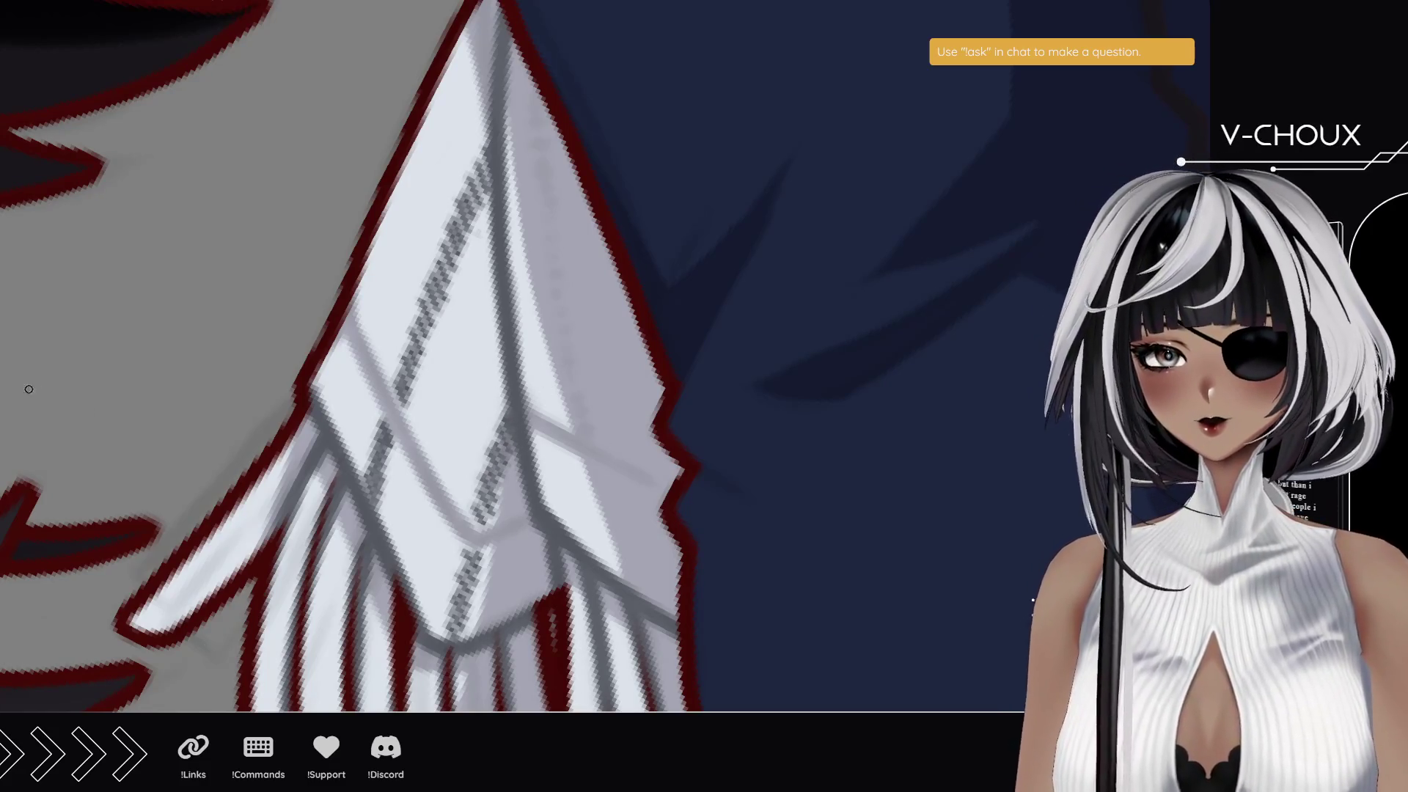
{"action": "mouse_move", "coordinate": [378, 528]}
{"action": "left_mouse_down"}
{"action": "mouse_move", "coordinate": [597, 352]}
{"action": "mouse_move", "coordinate": [344, 638]}
{"action": "mouse_move", "coordinate": [217, 365]}
{"action": "left_mouse_up"}
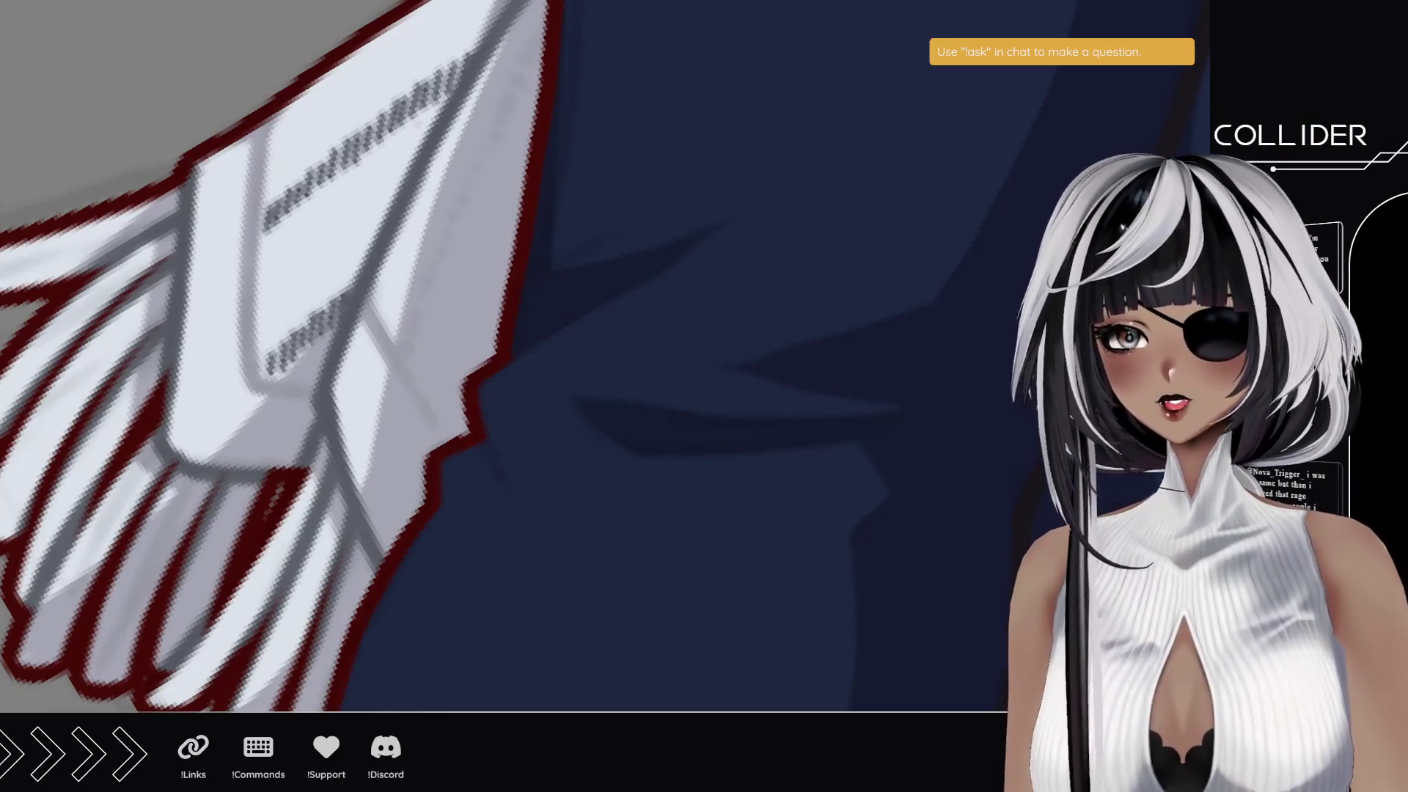
{"action": "mouse_move", "coordinate": [405, 356]}
{"action": "left_mouse_down"}
{"action": "mouse_move", "coordinate": [407, 286]}
{"action": "mouse_move", "coordinate": [438, 263]}
{"action": "mouse_move", "coordinate": [437, 223]}
{"action": "mouse_move", "coordinate": [473, 176]}
{"action": "mouse_move", "coordinate": [466, 153]}
{"action": "mouse_move", "coordinate": [479, 167]}
{"action": "mouse_move", "coordinate": [520, 45]}
{"action": "left_mouse_up"}
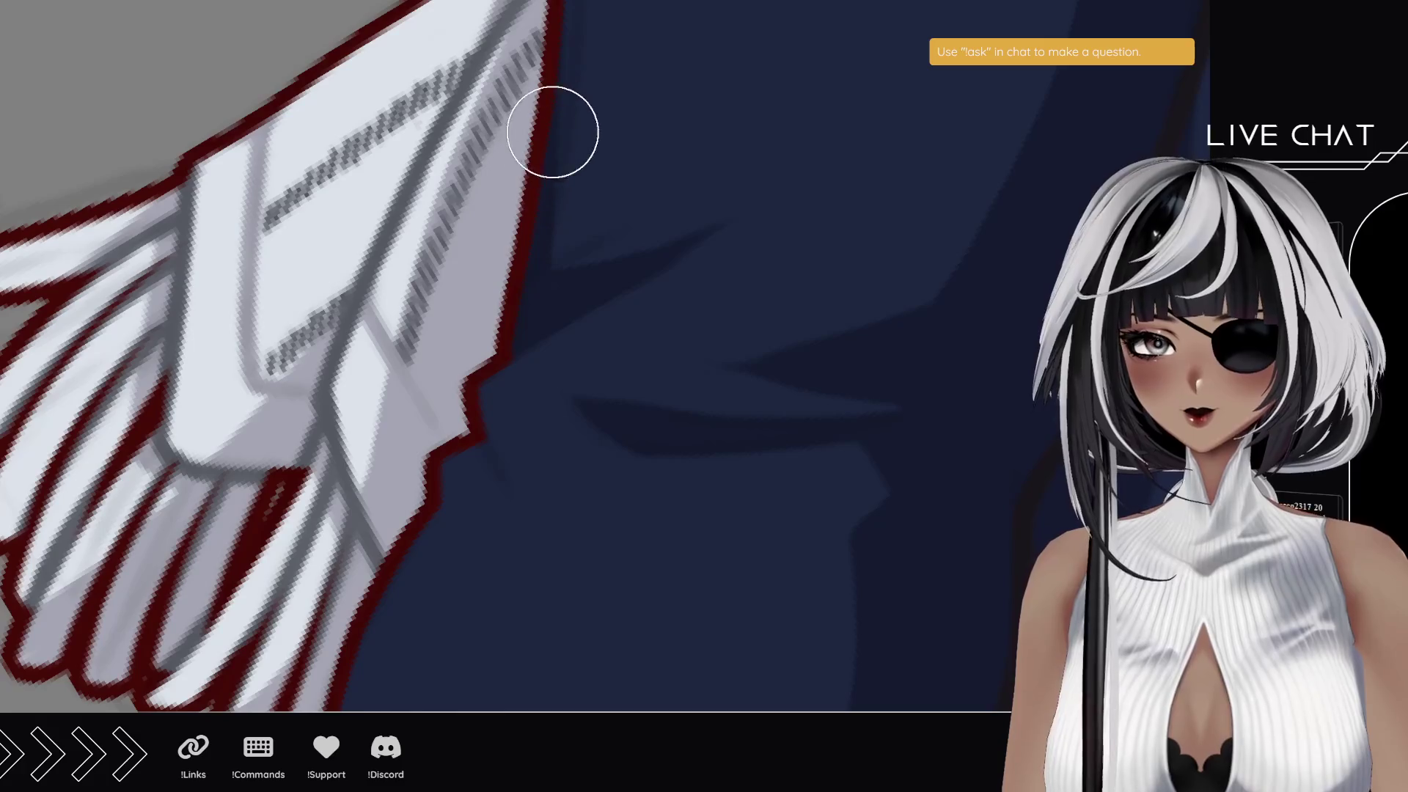
- Pan to the white collar and rotate the canvas to angle the plain scarf end
{"action": "left_click_drag", "start_coordinate": [468, 314], "coordinate": [193, 428]}
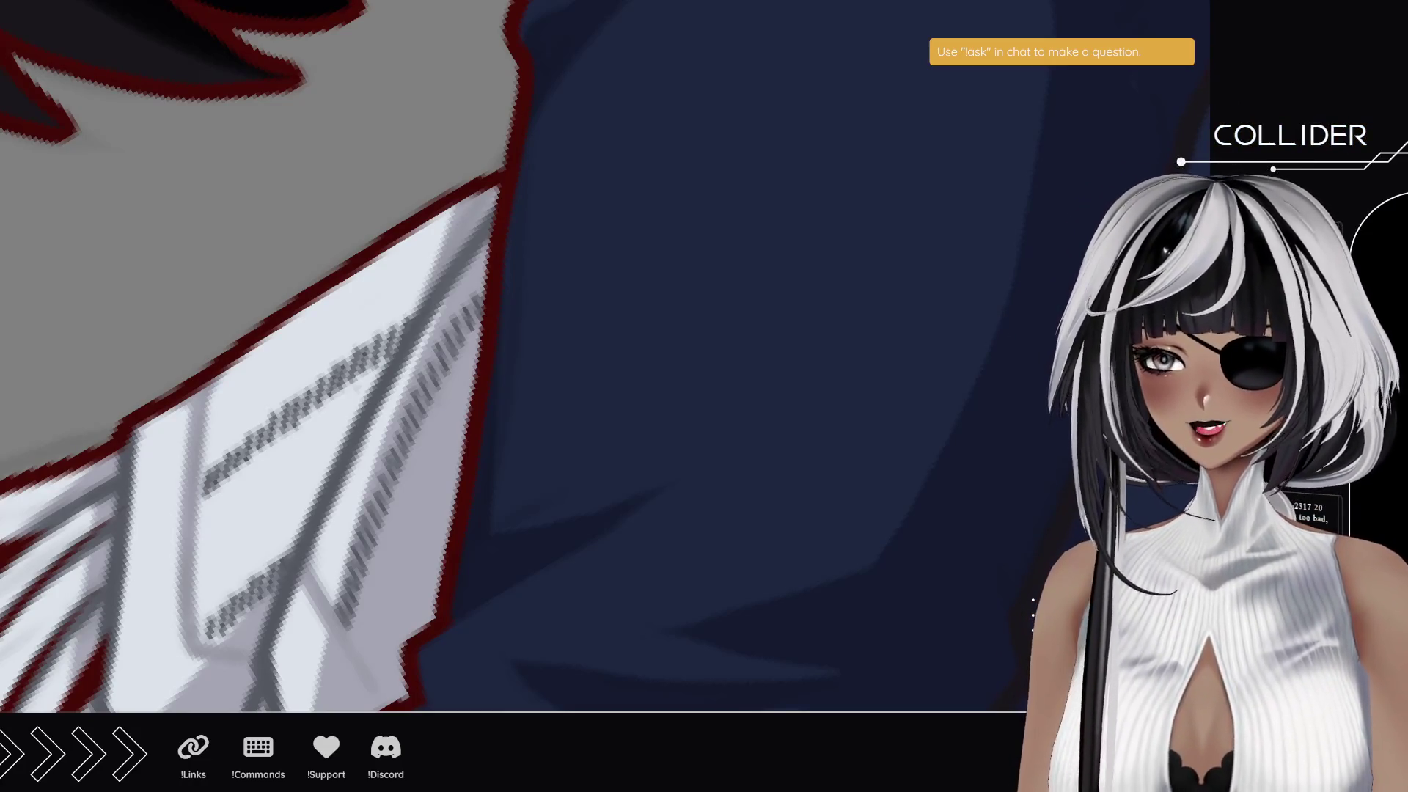
{"action": "mouse_move", "coordinate": [792, 225]}
{"action": "left_mouse_down"}
{"action": "mouse_move", "coordinate": [191, 484]}
{"action": "mouse_move", "coordinate": [279, 597]}
{"action": "left_mouse_up"}
{"action": "left_click_drag", "start_coordinate": [349, 320], "coordinate": [459, 478]}
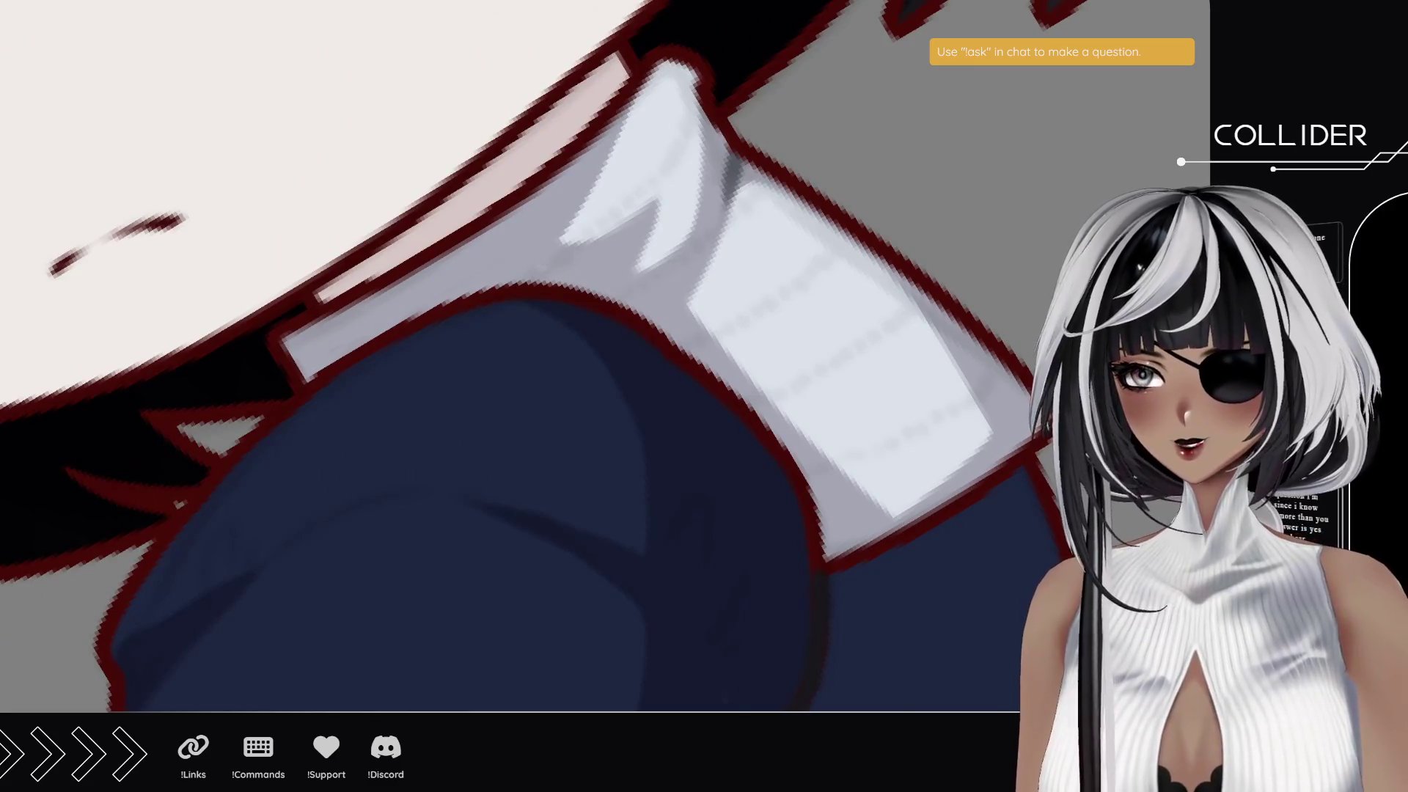
{"action": "mouse_move", "coordinate": [477, 553]}
{"action": "left_mouse_down"}
{"action": "mouse_move", "coordinate": [411, 213]}
{"action": "mouse_move", "coordinate": [667, 116]}
{"action": "mouse_move", "coordinate": [731, 153]}
{"action": "mouse_move", "coordinate": [536, 323]}
{"action": "left_mouse_up"}
- Draw six zigzag hatched stripes across the hanging scarf end, from top down to its bottom edge
{"action": "key", "text": "4"}
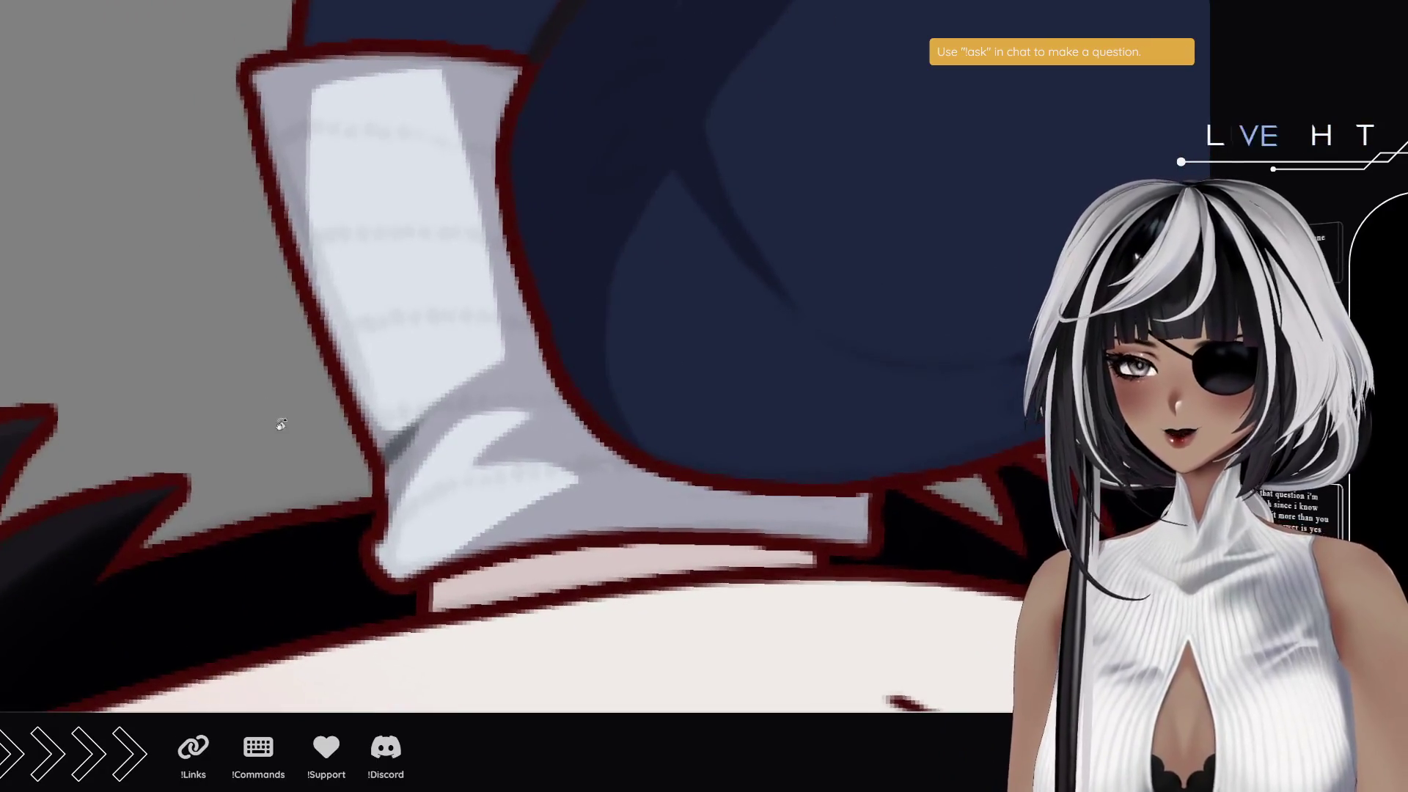
{"action": "key", "text": "4"}
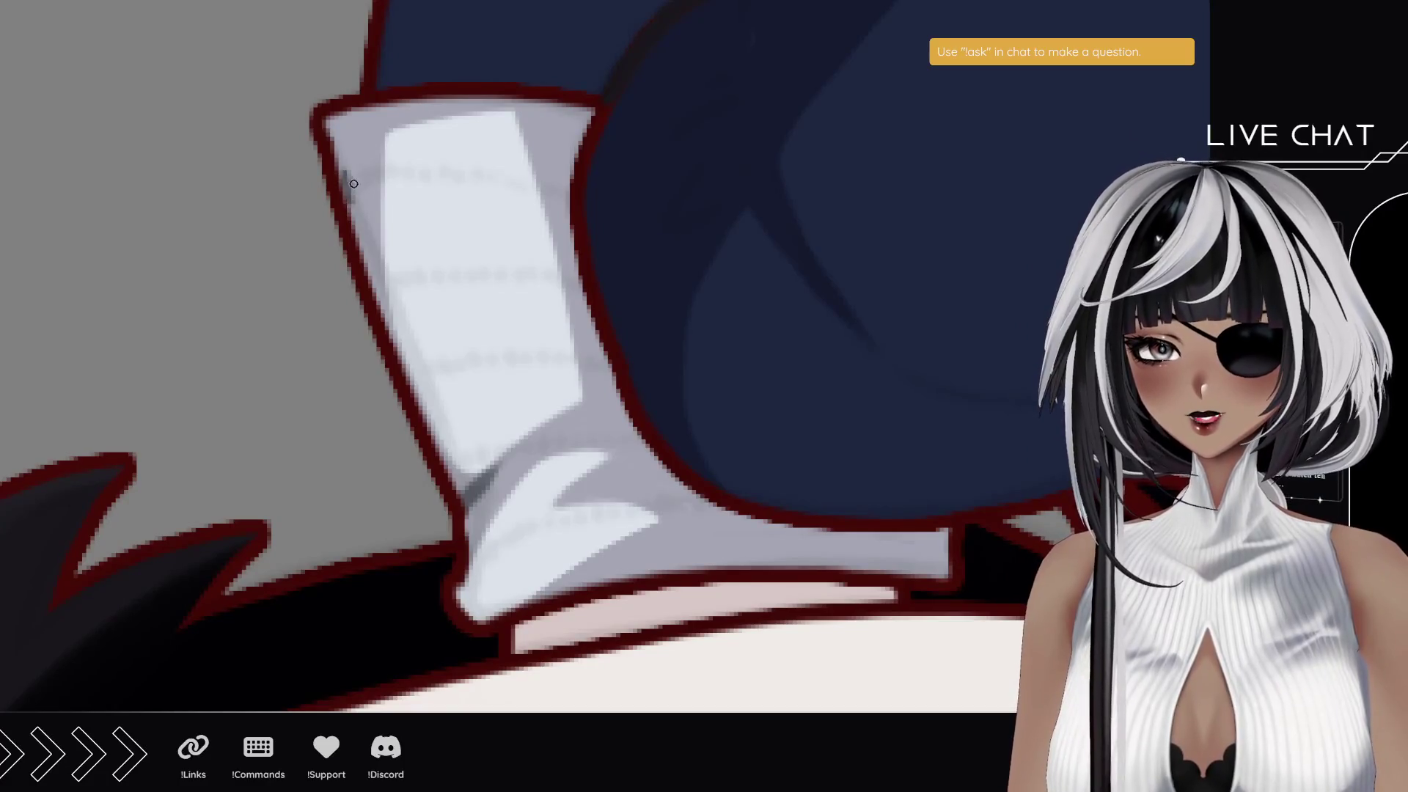
{"action": "mouse_move", "coordinate": [343, 169]}
{"action": "left_mouse_down"}
{"action": "mouse_move", "coordinate": [358, 188]}
{"action": "mouse_move", "coordinate": [373, 169]}
{"action": "mouse_move", "coordinate": [384, 180]}
{"action": "mouse_move", "coordinate": [412, 163]}
{"action": "mouse_move", "coordinate": [417, 181]}
{"action": "mouse_move", "coordinate": [430, 151]}
{"action": "mouse_move", "coordinate": [438, 175]}
{"action": "mouse_move", "coordinate": [442, 162]}
{"action": "mouse_move", "coordinate": [455, 174]}
{"action": "left_mouse_up"}
{"action": "mouse_move", "coordinate": [468, 174]}
{"action": "left_mouse_down"}
{"action": "mouse_move", "coordinate": [503, 150]}
{"action": "mouse_move", "coordinate": [569, 165]}
{"action": "left_mouse_up"}
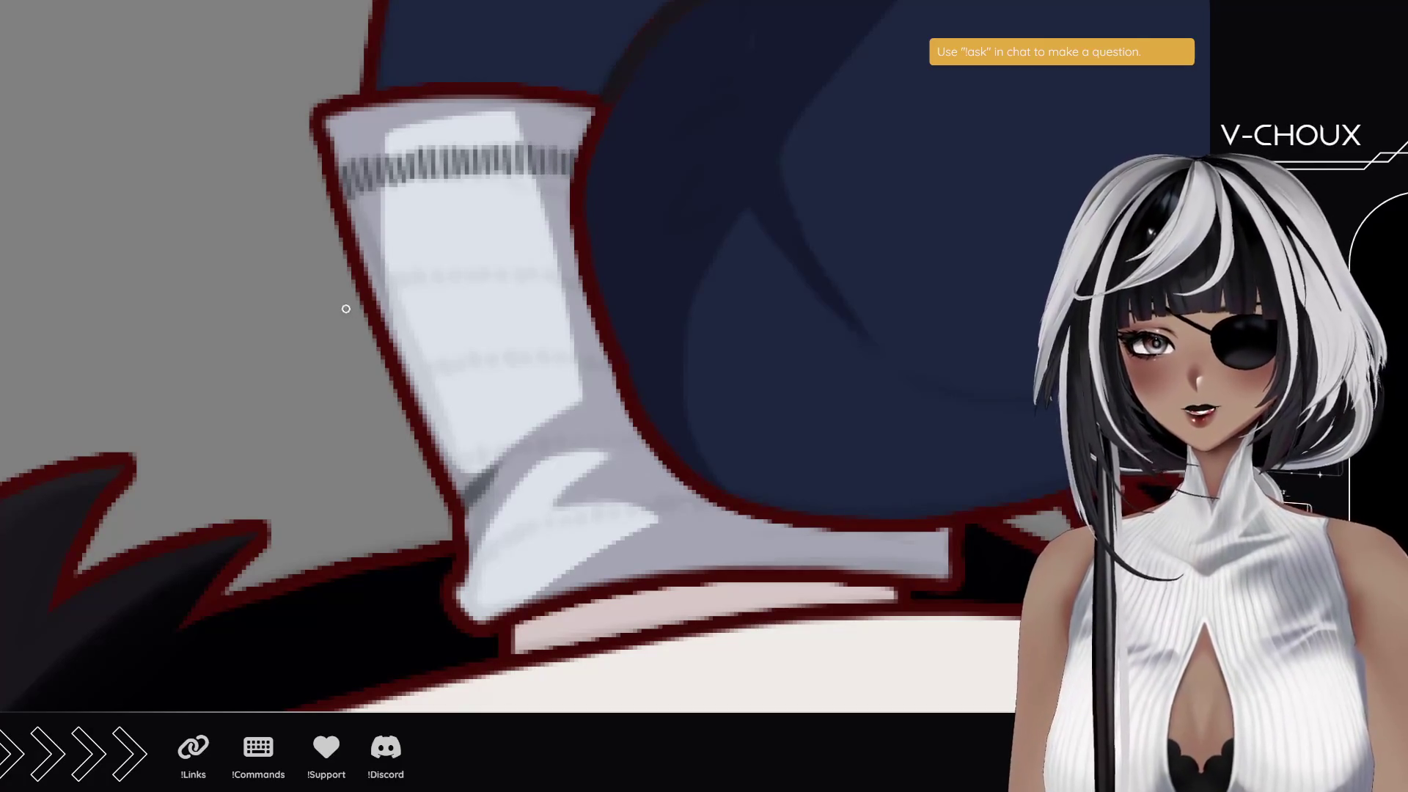
{"action": "mouse_move", "coordinate": [378, 293]}
{"action": "left_mouse_down"}
{"action": "mouse_move", "coordinate": [380, 278]}
{"action": "mouse_move", "coordinate": [476, 271]}
{"action": "mouse_move", "coordinate": [488, 254]}
{"action": "mouse_move", "coordinate": [582, 270]}
{"action": "left_mouse_up"}
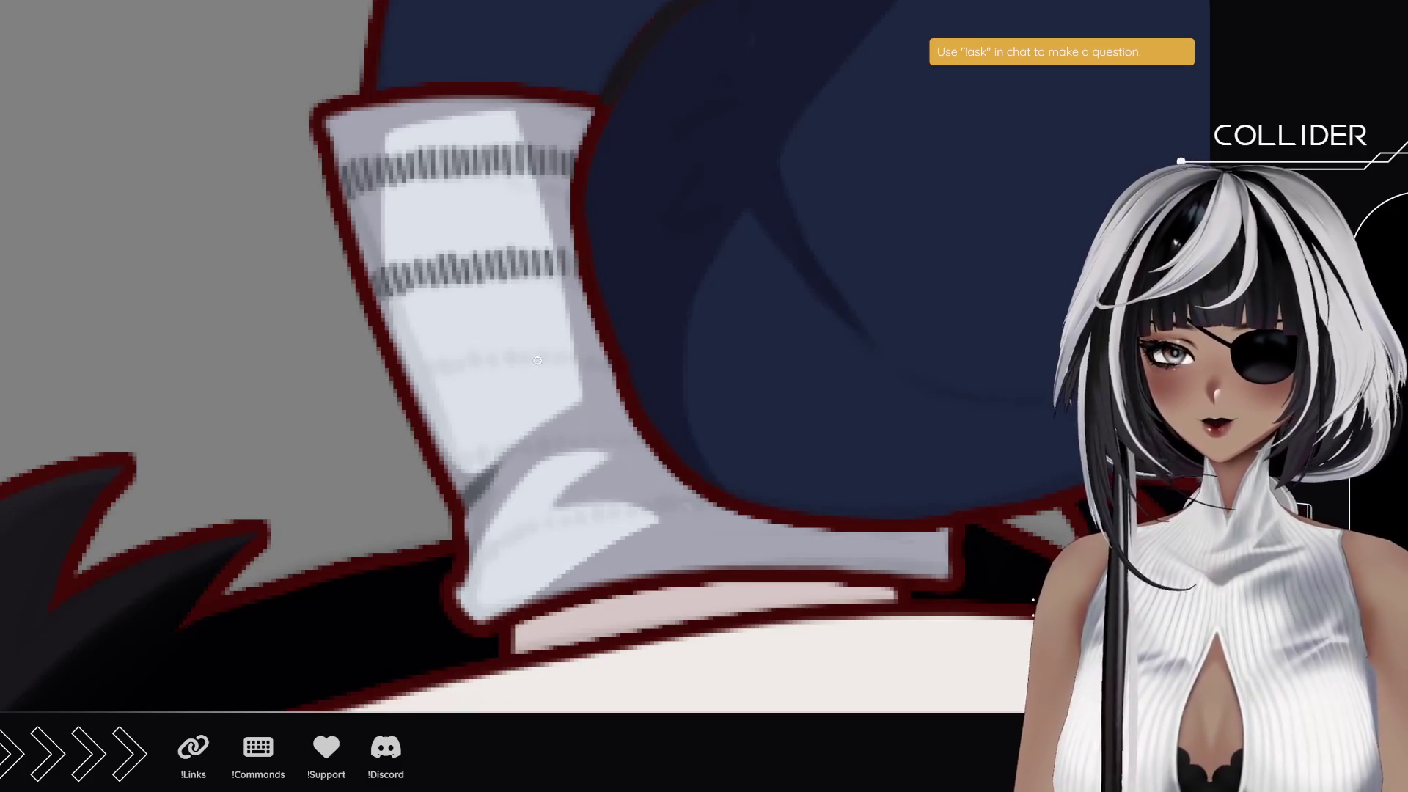
{"action": "scroll", "coordinate": [498, 358], "scroll_direction": "down", "scroll_amount": 2}
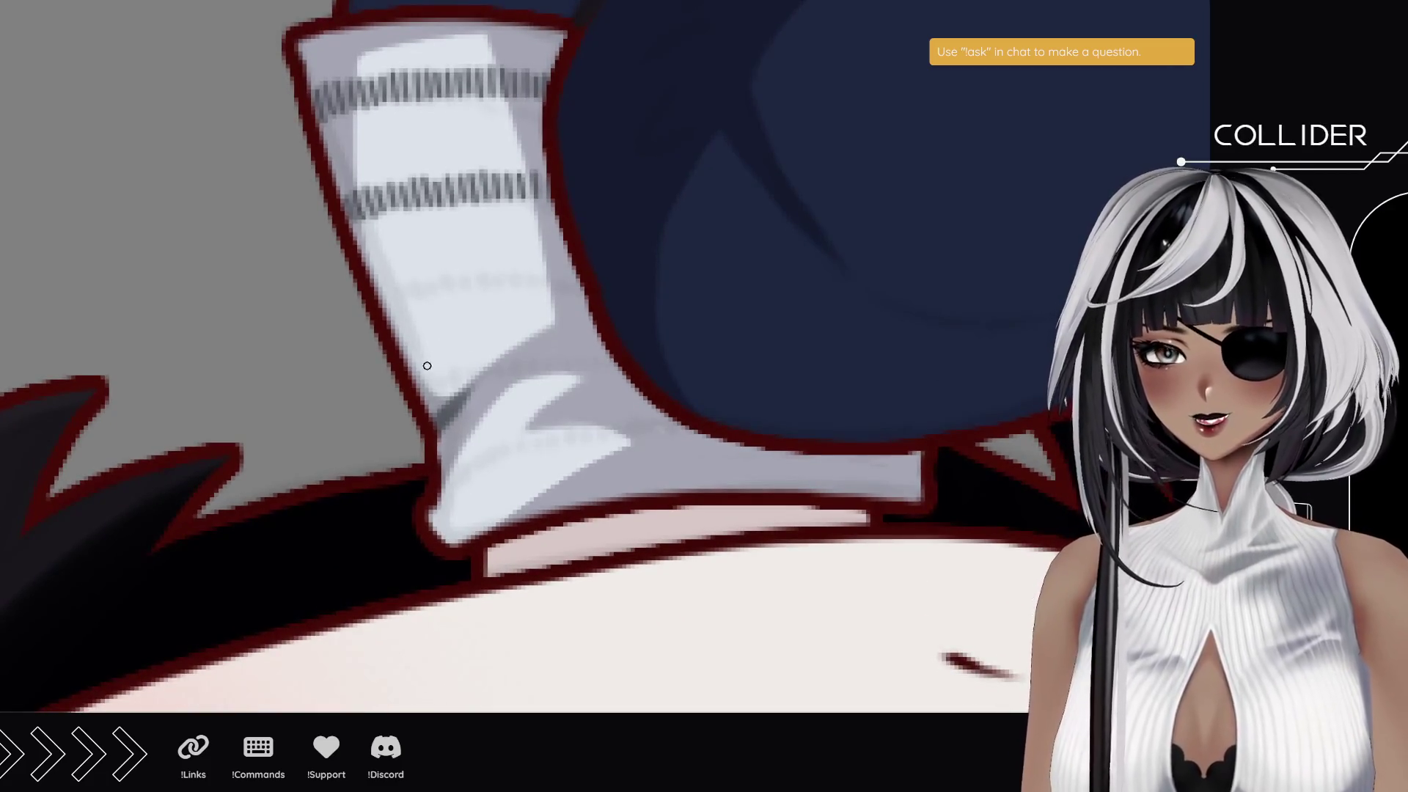
{"action": "mouse_move", "coordinate": [388, 307]}
{"action": "left_mouse_down"}
{"action": "mouse_move", "coordinate": [434, 277]}
{"action": "mouse_move", "coordinate": [466, 292]}
{"action": "mouse_move", "coordinate": [521, 263]}
{"action": "mouse_move", "coordinate": [577, 270]}
{"action": "left_mouse_up"}
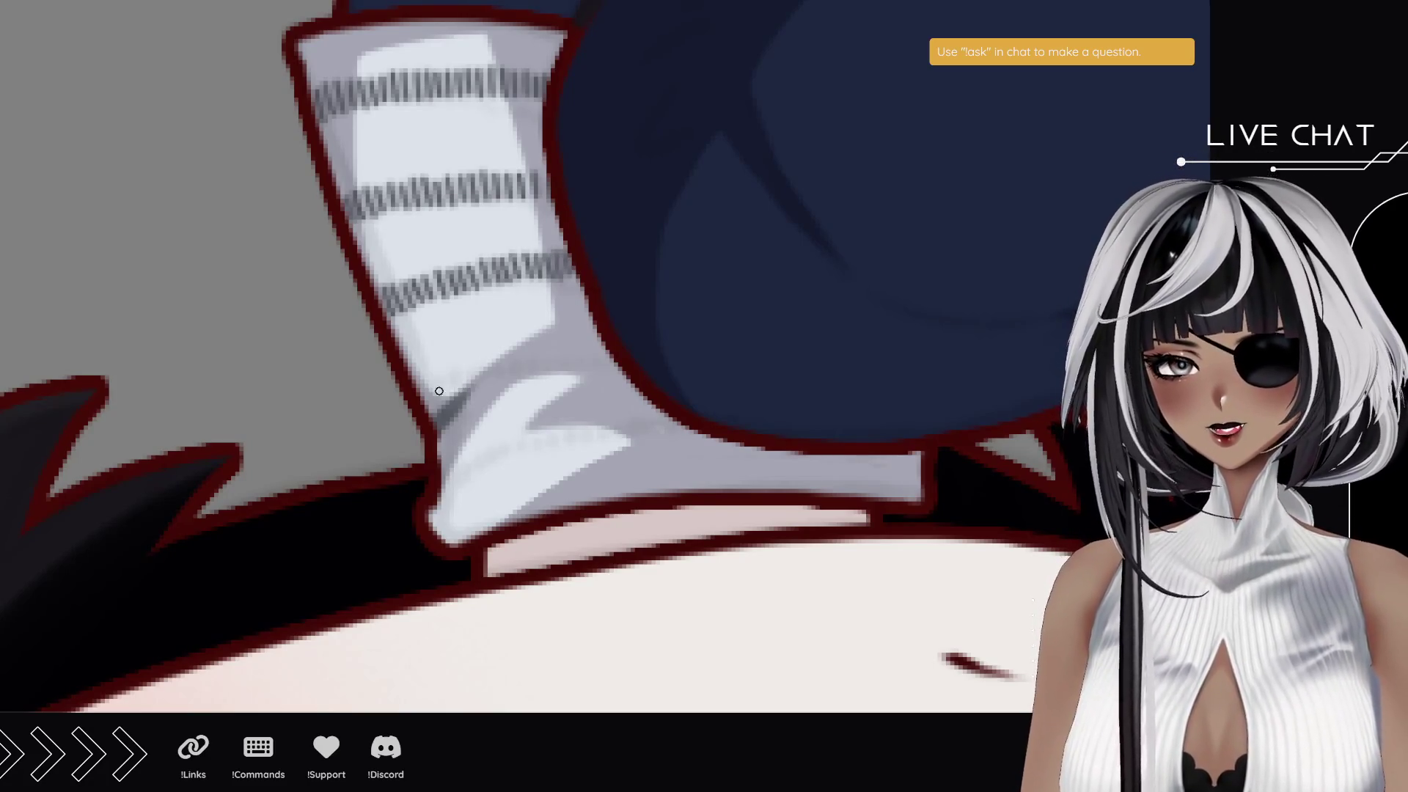
{"action": "mouse_move", "coordinate": [425, 386]}
{"action": "left_mouse_down"}
{"action": "mouse_move", "coordinate": [502, 361]}
{"action": "mouse_move", "coordinate": [479, 369]}
{"action": "mouse_move", "coordinate": [488, 359]}
{"action": "mouse_move", "coordinate": [501, 371]}
{"action": "mouse_move", "coordinate": [608, 344]}
{"action": "left_mouse_up"}
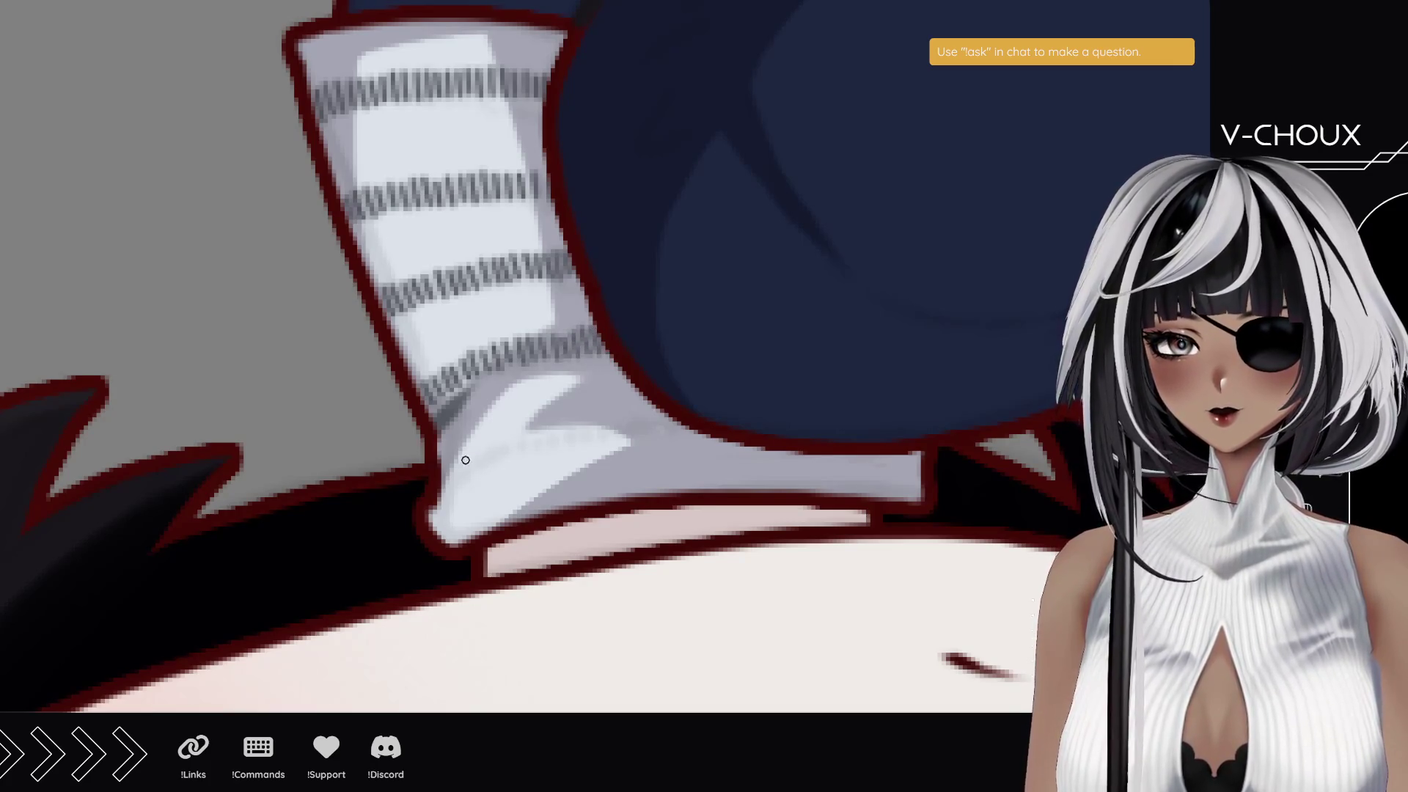
{"action": "mouse_move", "coordinate": [446, 484]}
{"action": "left_mouse_down"}
{"action": "mouse_move", "coordinate": [515, 445]}
{"action": "mouse_move", "coordinate": [658, 413]}
{"action": "left_mouse_up"}
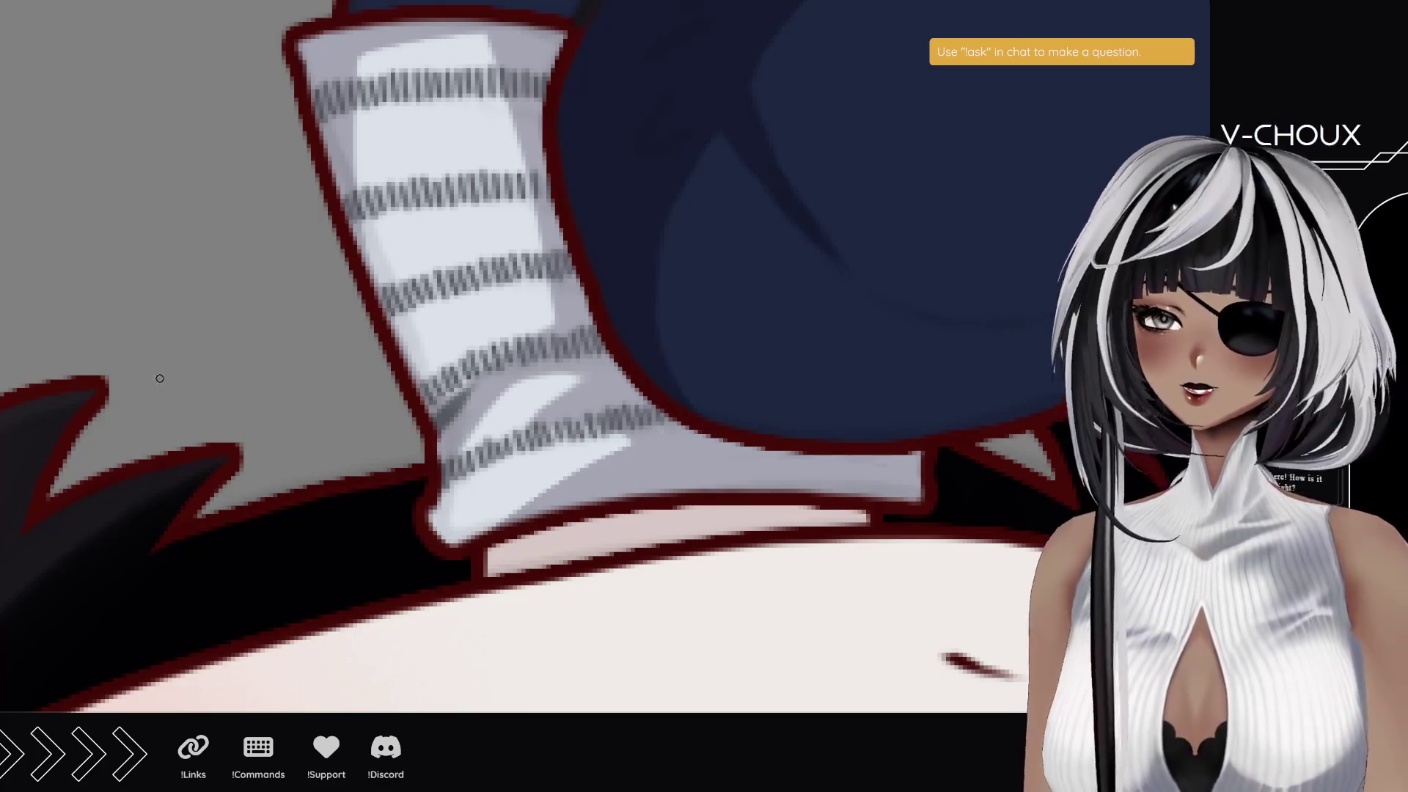
{"action": "mouse_move", "coordinate": [164, 178]}
{"action": "left_mouse_down"}
{"action": "mouse_move", "coordinate": [142, 195]}
{"action": "mouse_move", "coordinate": [327, 658]}
{"action": "mouse_move", "coordinate": [283, 484]}
{"action": "mouse_move", "coordinate": [181, 378]}
{"action": "left_mouse_up"}
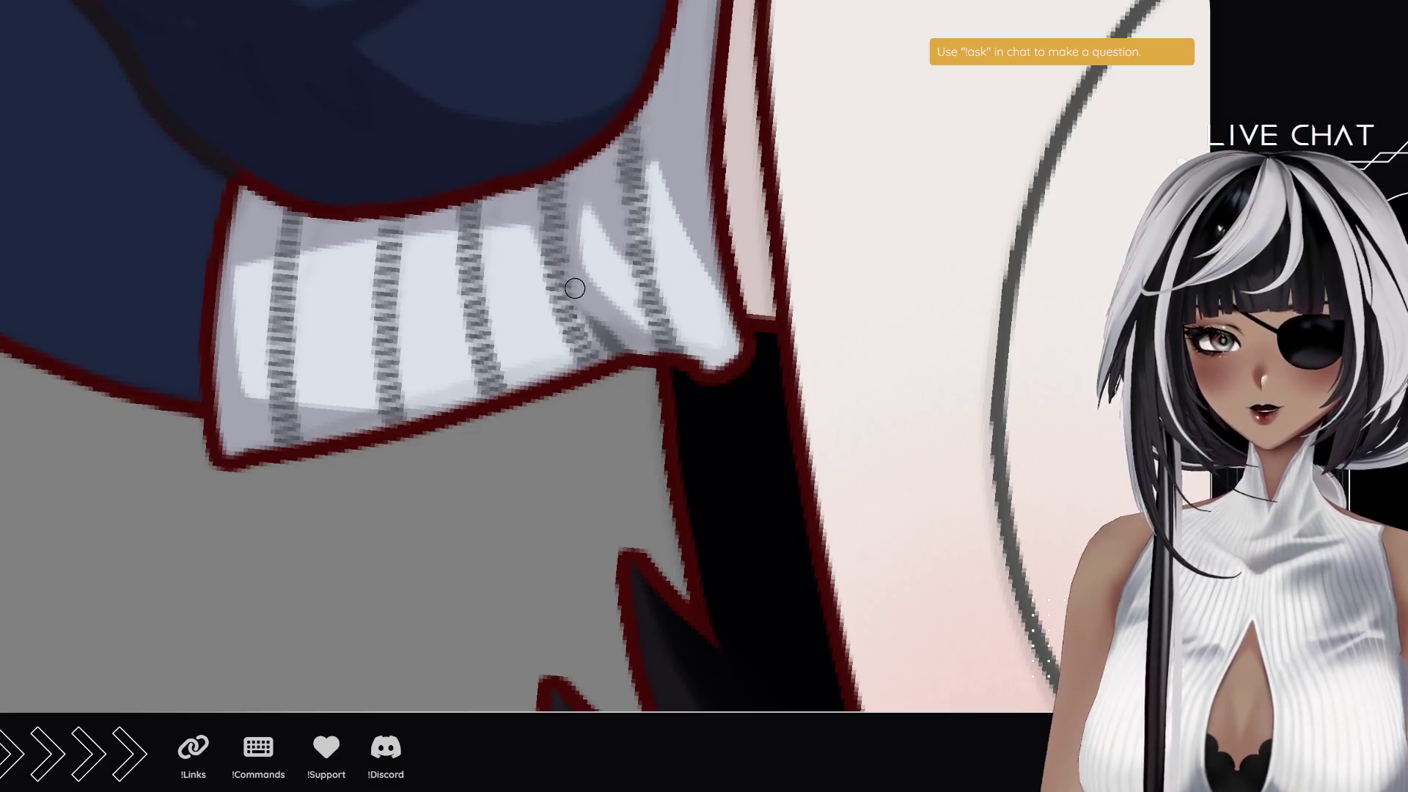
{"action": "left_click_drag", "start_coordinate": [629, 279], "coordinate": [497, 401]}
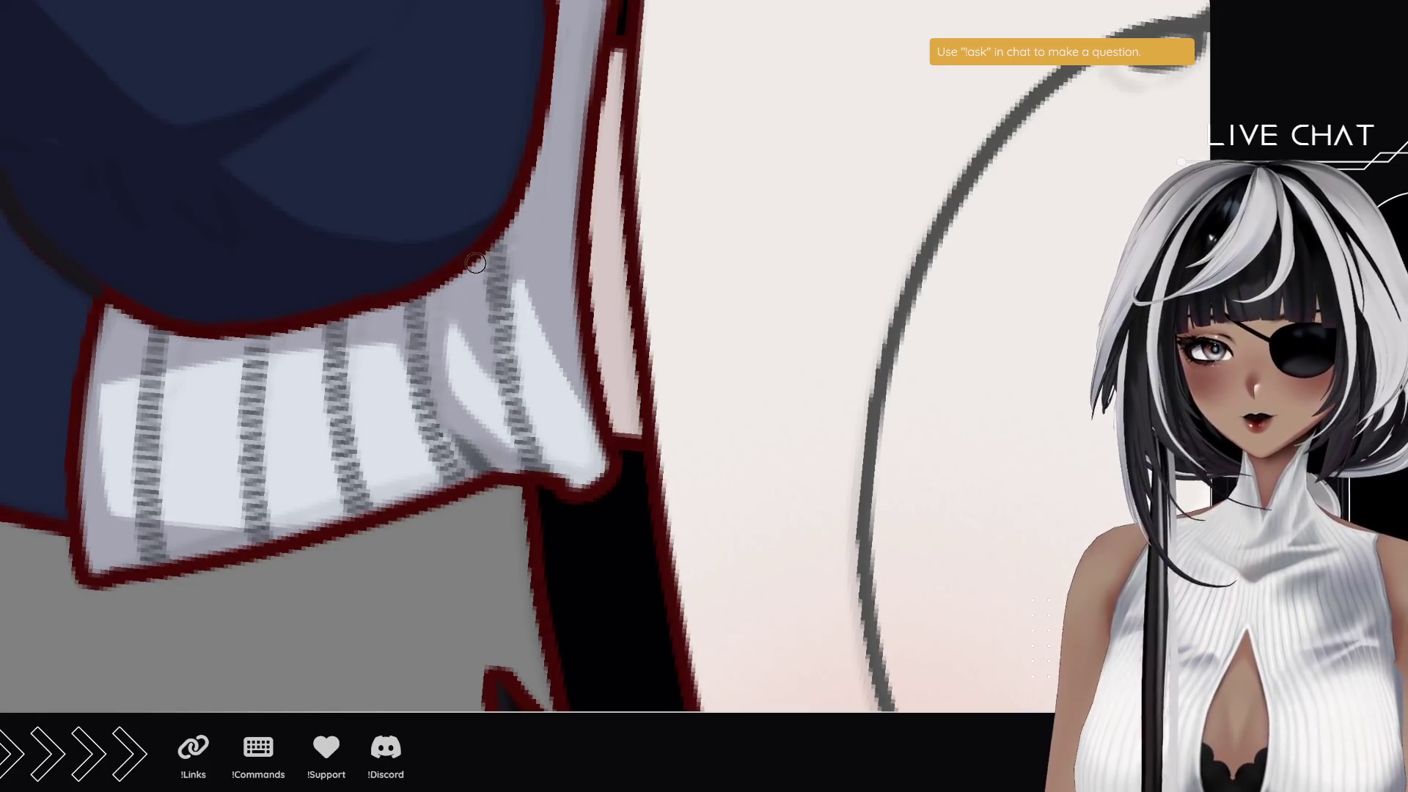
{"action": "left_click_drag", "start_coordinate": [518, 190], "coordinate": [535, 462]}
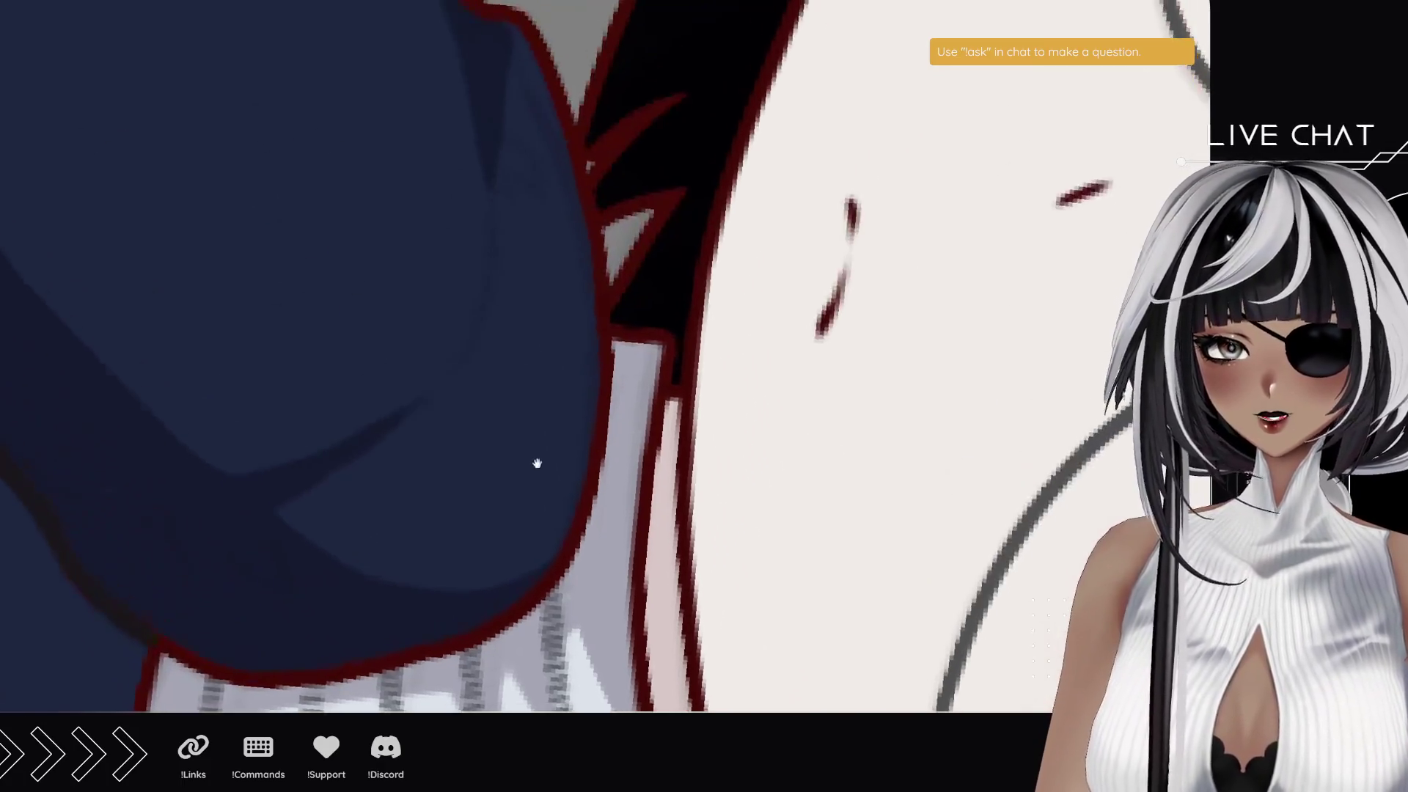
{"action": "mouse_move", "coordinate": [487, 204]}
{"action": "left_mouse_down"}
{"action": "mouse_move", "coordinate": [547, 513]}
{"action": "mouse_move", "coordinate": [471, 418]}
{"action": "mouse_move", "coordinate": [553, 559]}
{"action": "left_mouse_up"}
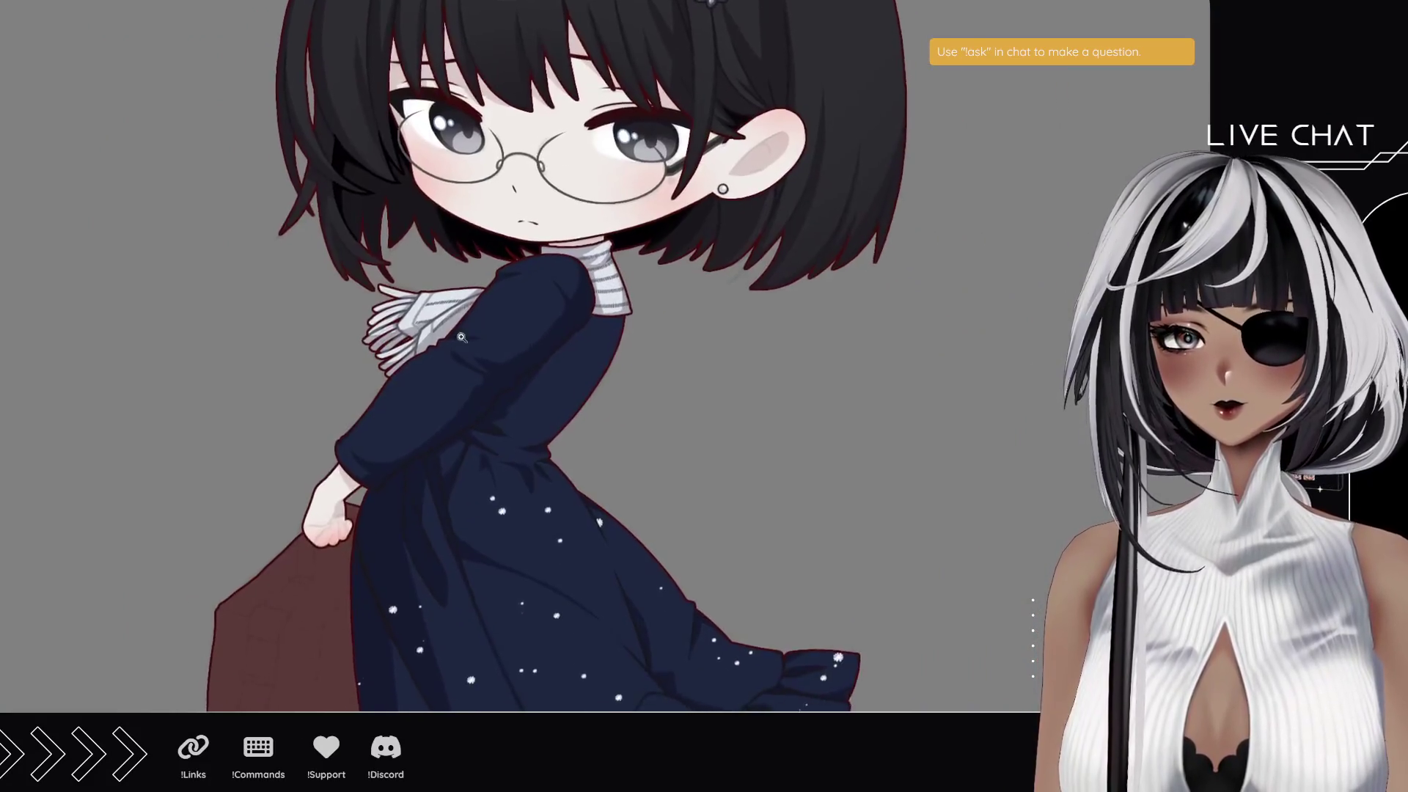
- Zoom into the scarf knot and draw a vertical grey crease line on it
{"action": "scroll", "coordinate": [379, 316], "scroll_direction": "up", "scroll_amount": 3}
{"action": "scroll", "coordinate": [379, 316], "scroll_direction": "up", "scroll_amount": 5}
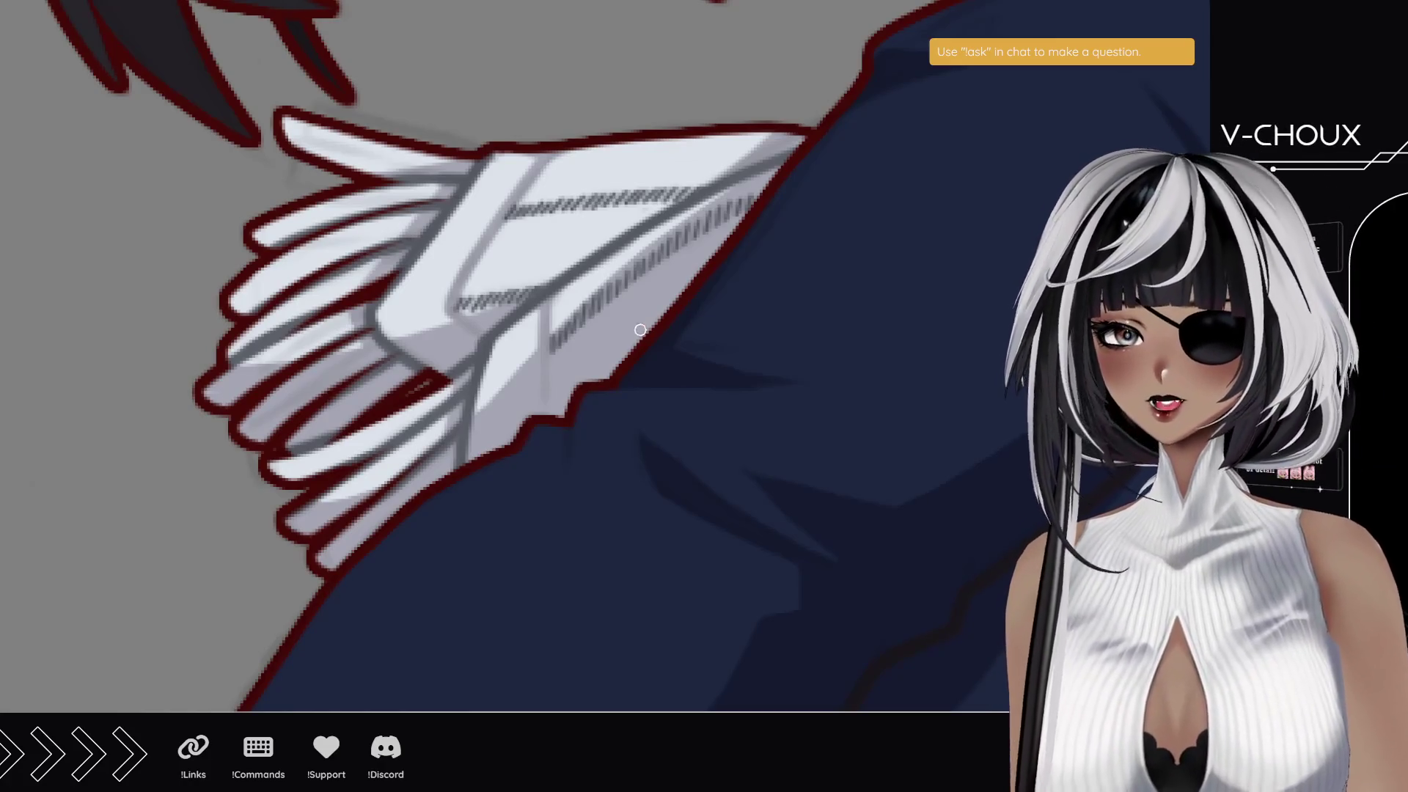
{"action": "left_click_drag", "start_coordinate": [543, 300], "coordinate": [557, 415]}
{"action": "key", "text": "ctrl+z"}
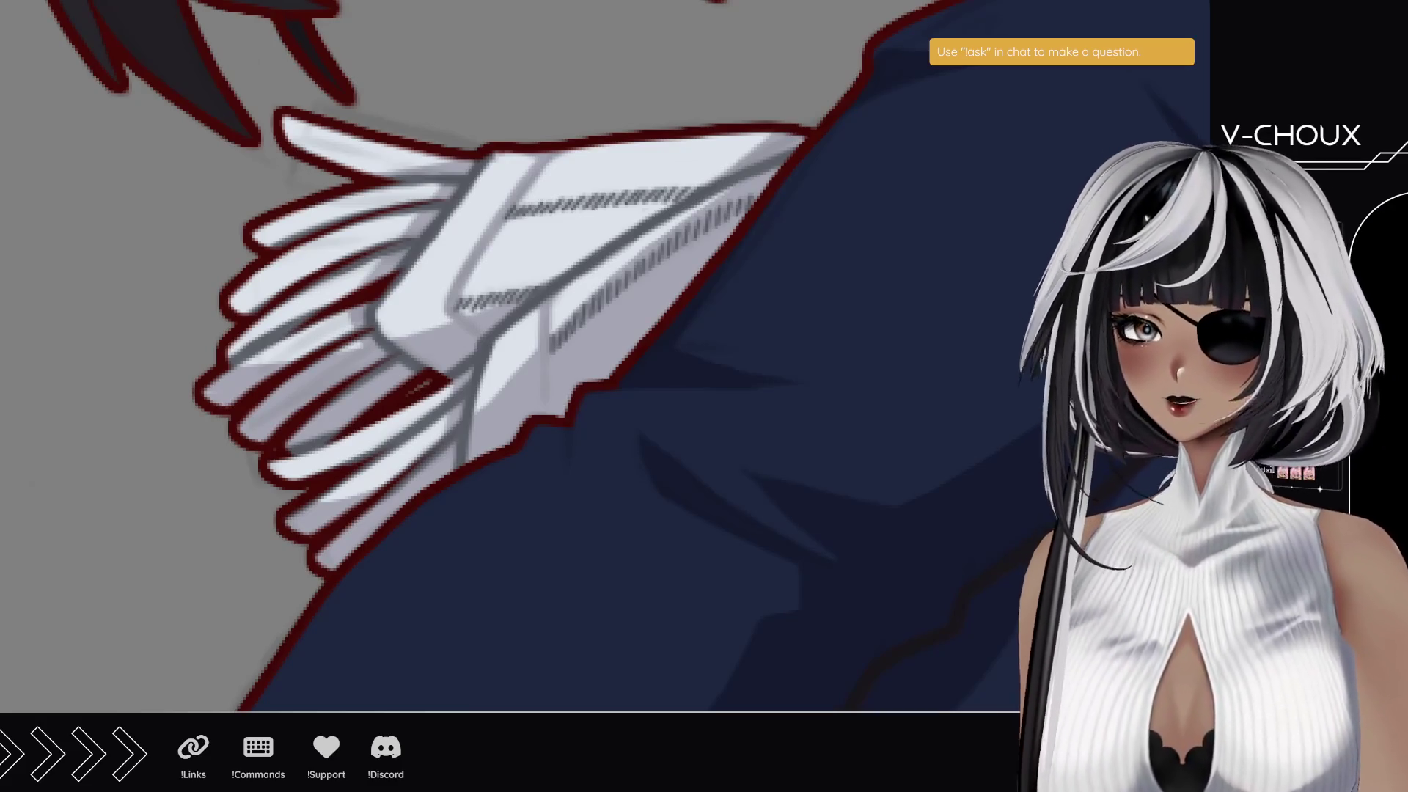
{"action": "left_click_drag", "start_coordinate": [546, 294], "coordinate": [552, 414]}
{"action": "key", "text": "ctrl+z"}
{"action": "left_click_drag", "start_coordinate": [548, 293], "coordinate": [552, 415]}
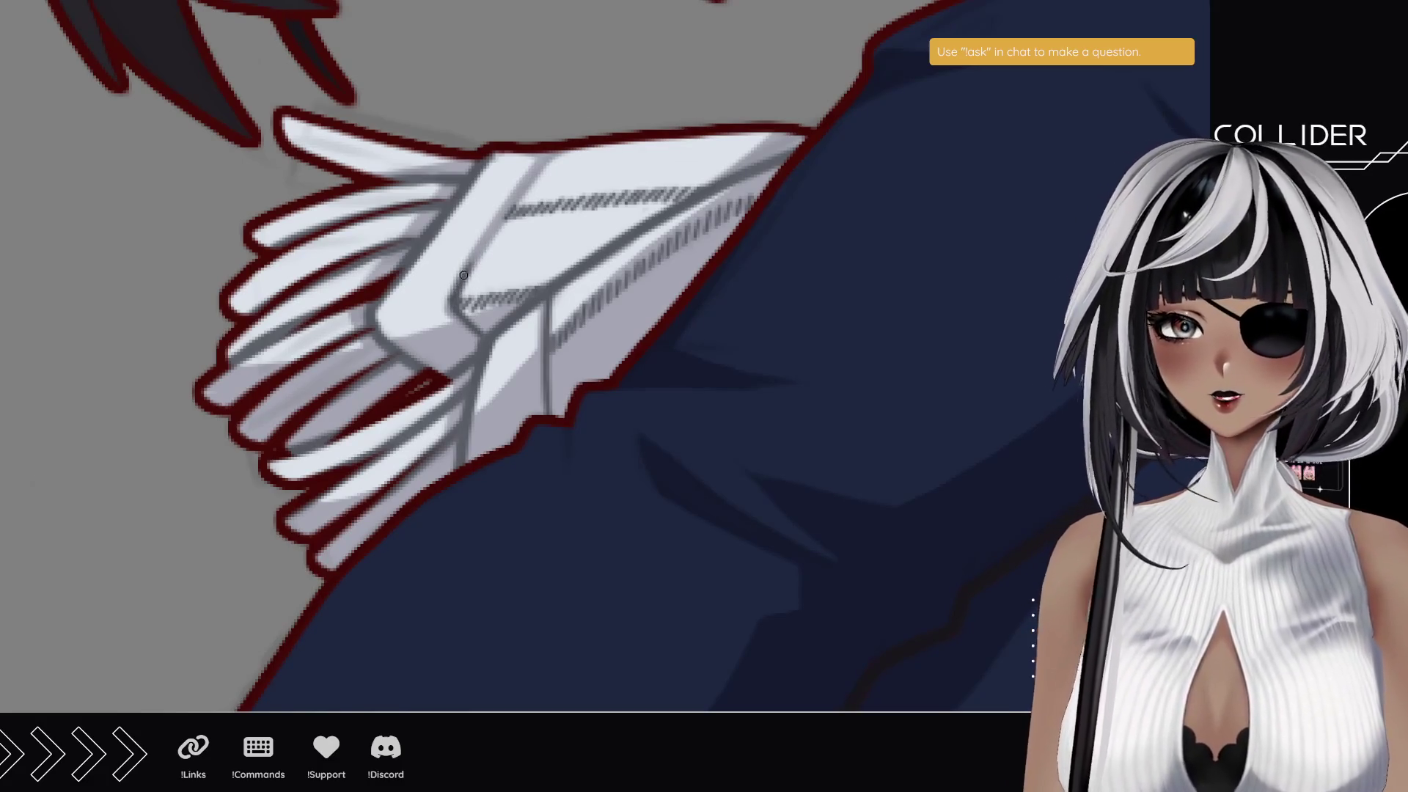
- Add a diagonal grey crease across the scarf knot, retrying until it looks right
{"action": "left_click_drag", "start_coordinate": [451, 299], "coordinate": [556, 149]}
{"action": "key", "text": "ctrl+z"}
{"action": "key", "text": "ctrl+y"}
{"action": "key", "text": "ctrl+z"}
{"action": "left_click_drag", "start_coordinate": [455, 300], "coordinate": [559, 151]}
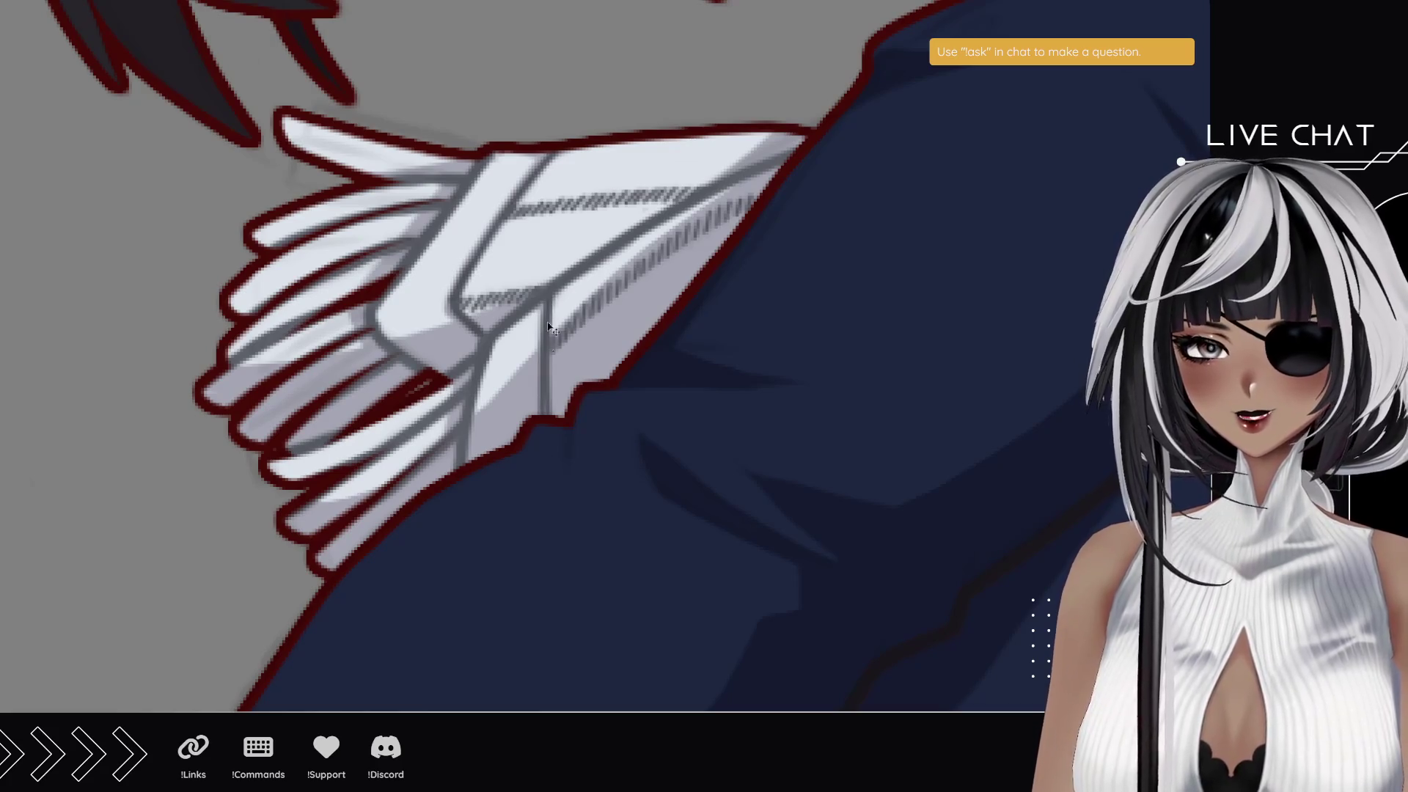
{"action": "mouse_move", "coordinate": [783, 462]}
{"action": "left_mouse_down"}
{"action": "mouse_move", "coordinate": [343, 565]}
{"action": "mouse_move", "coordinate": [522, 589]}
{"action": "left_mouse_up"}
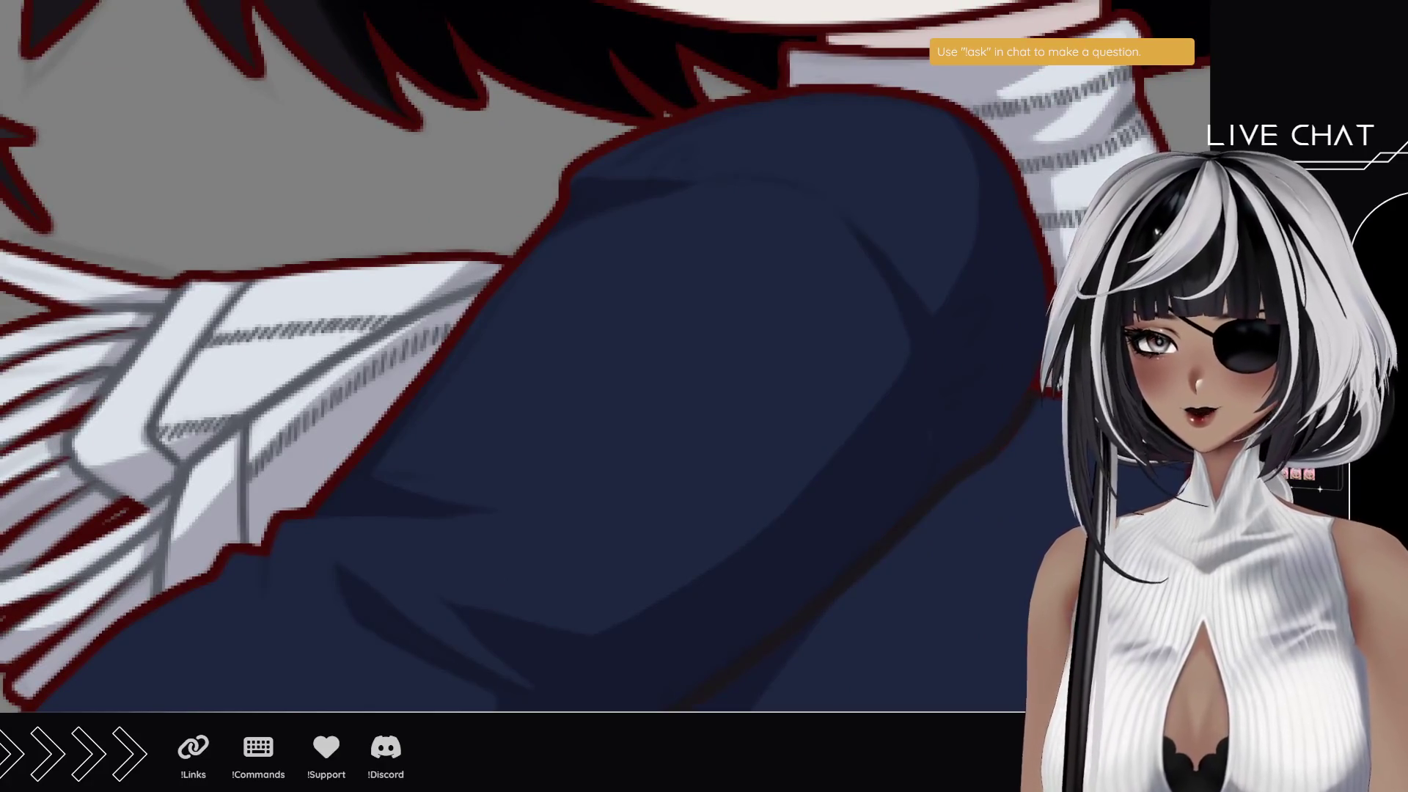
{"action": "scroll", "coordinate": [455, 371], "scroll_direction": "down", "scroll_amount": 5}
{"action": "scroll", "coordinate": [456, 370], "scroll_direction": "up", "scroll_amount": 1}
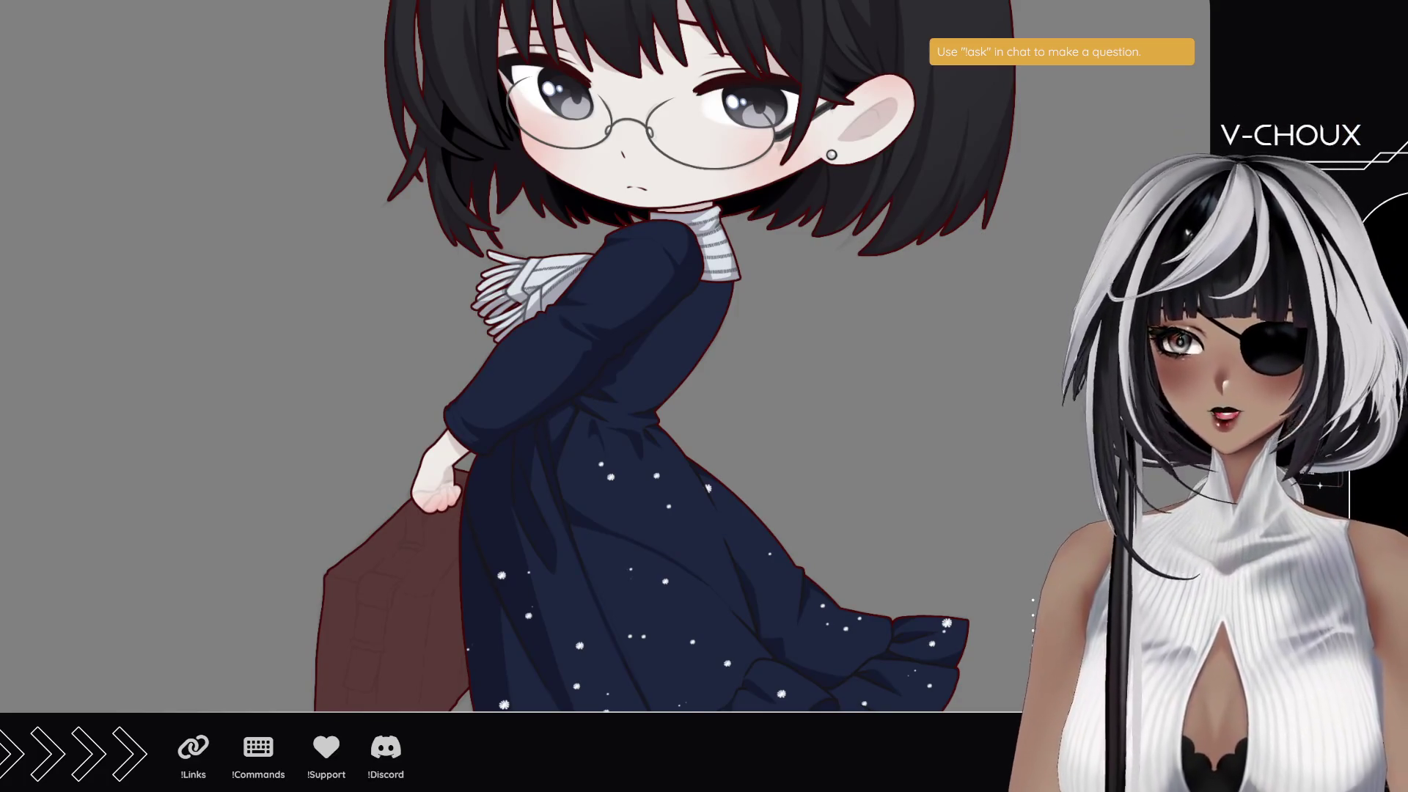
{"action": "scroll", "coordinate": [557, 399], "scroll_direction": "down", "scroll_amount": 5}
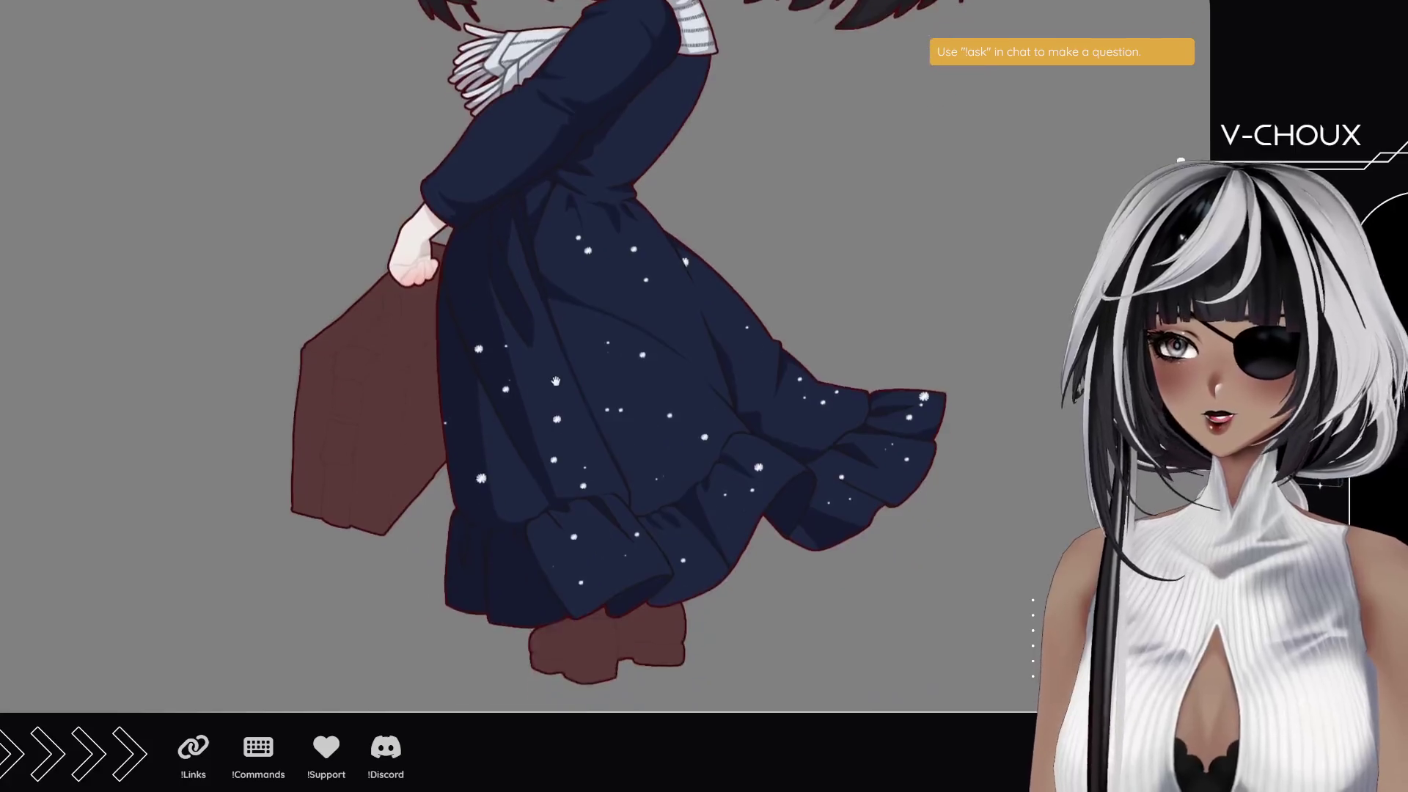
{"action": "left_click_drag", "start_coordinate": [579, 221], "coordinate": [581, 330]}
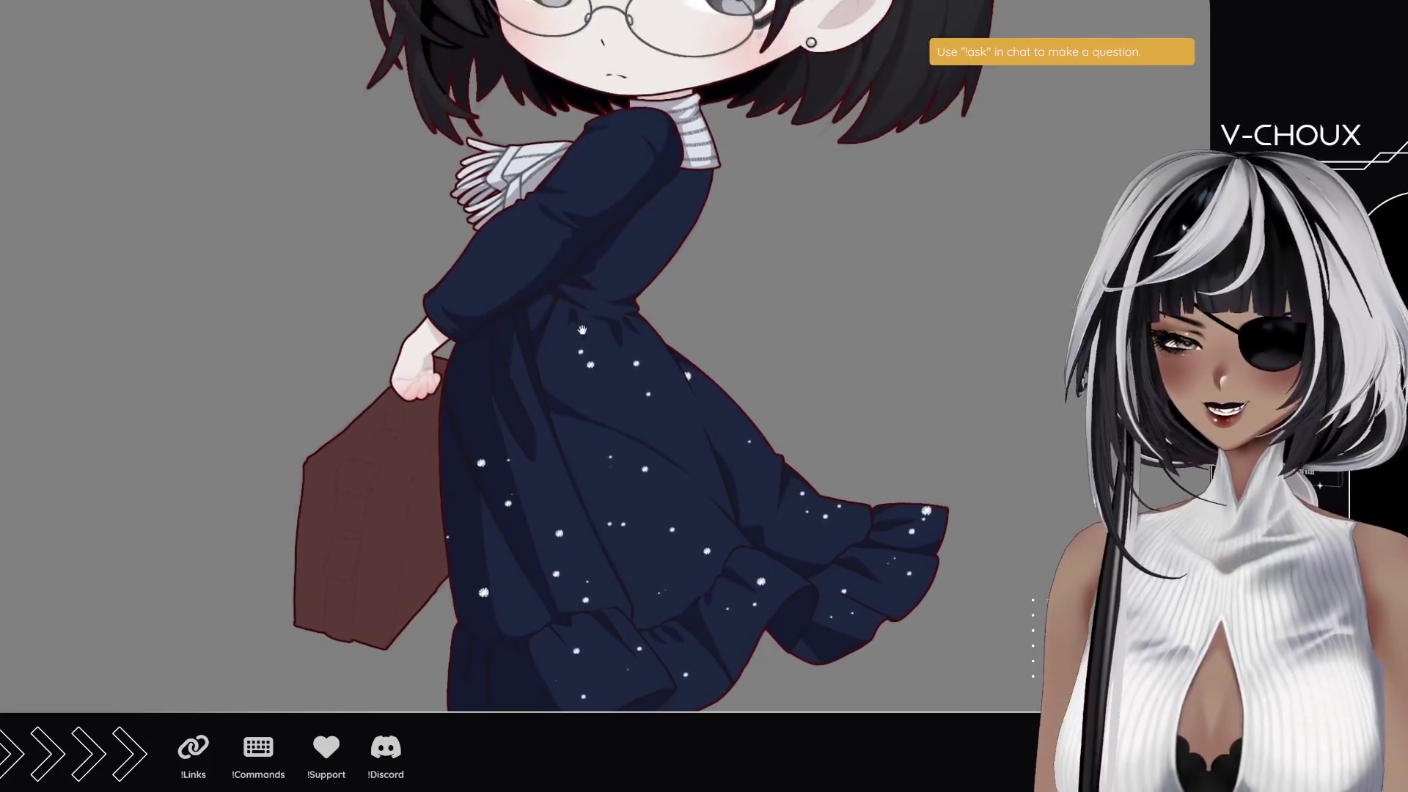